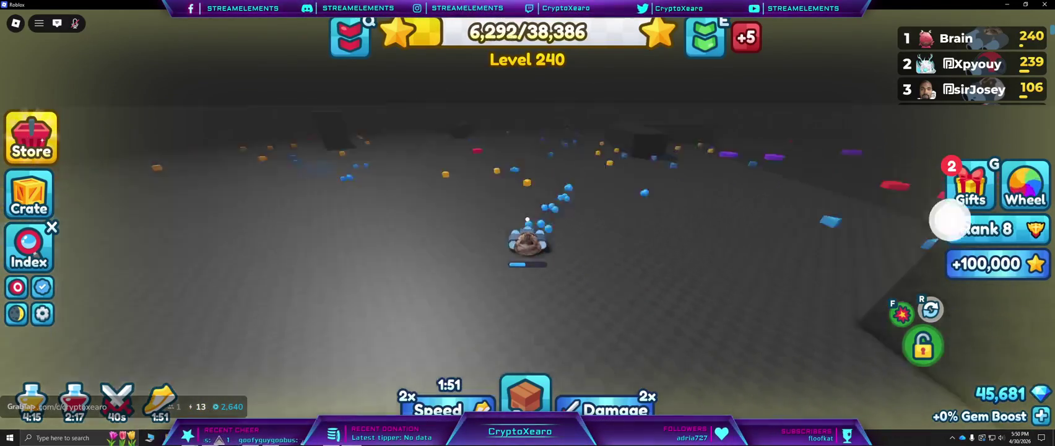
# Open the chat and farm shapes to 7,247 XP, then start buying Revenge after being knocked out.
pyautogui.press('/')
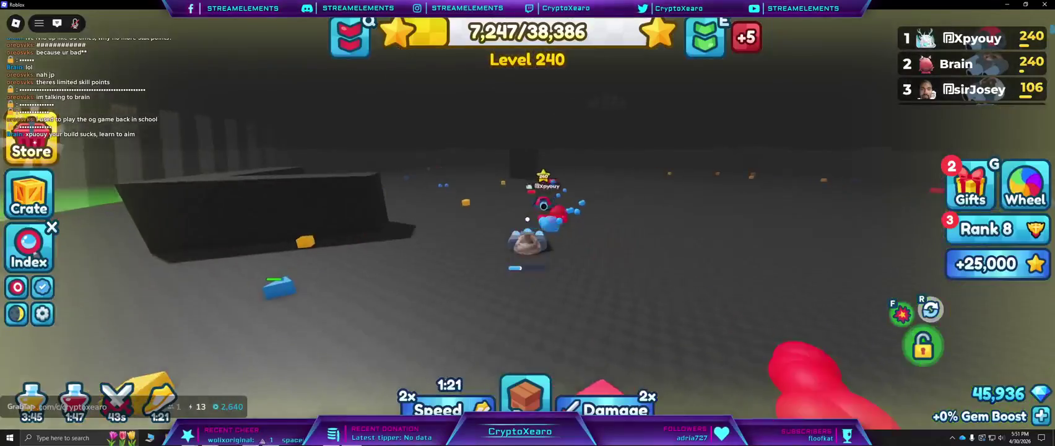
pyautogui.click(502, 304)
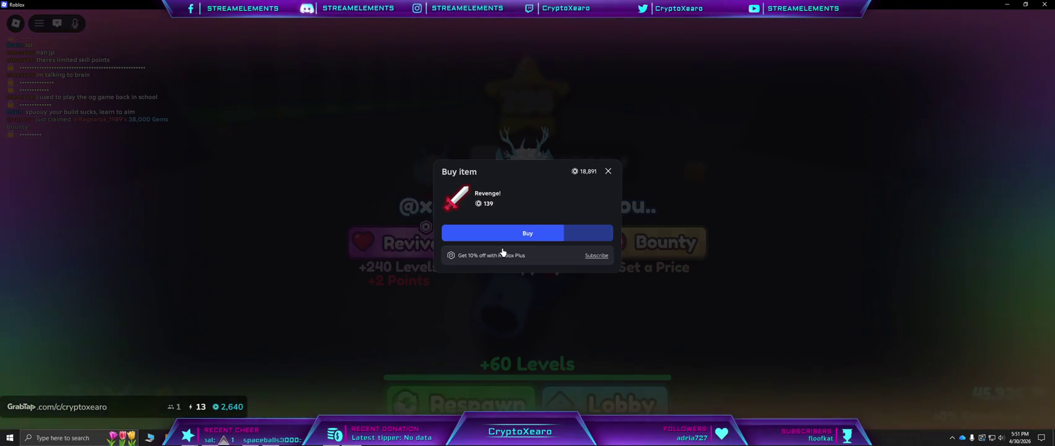
# Confirm the Revenge purchase, then buy a 189-Robux Revive to return to the arena.
pyautogui.click(484, 239)
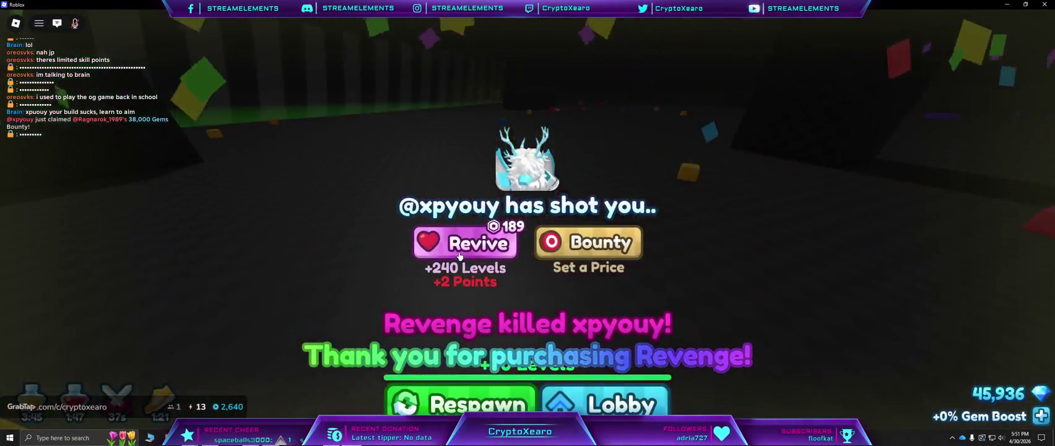
pyautogui.click(459, 256)
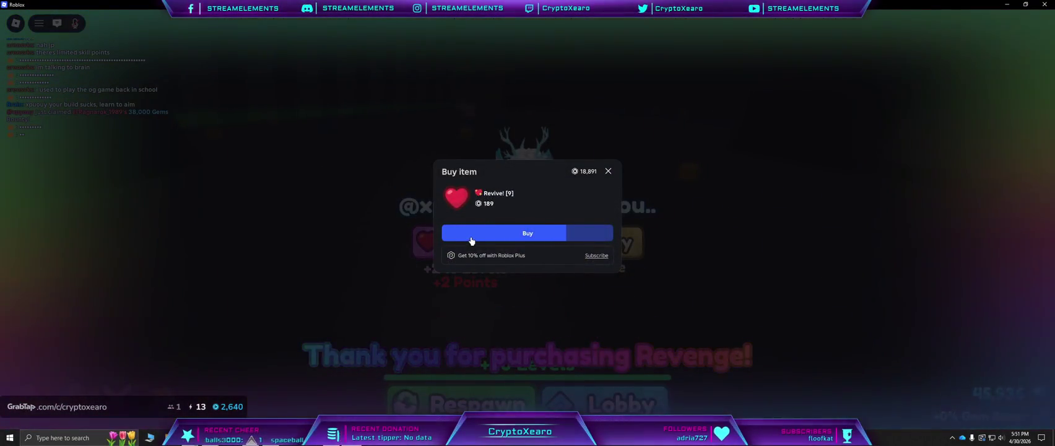
pyautogui.click(479, 239)
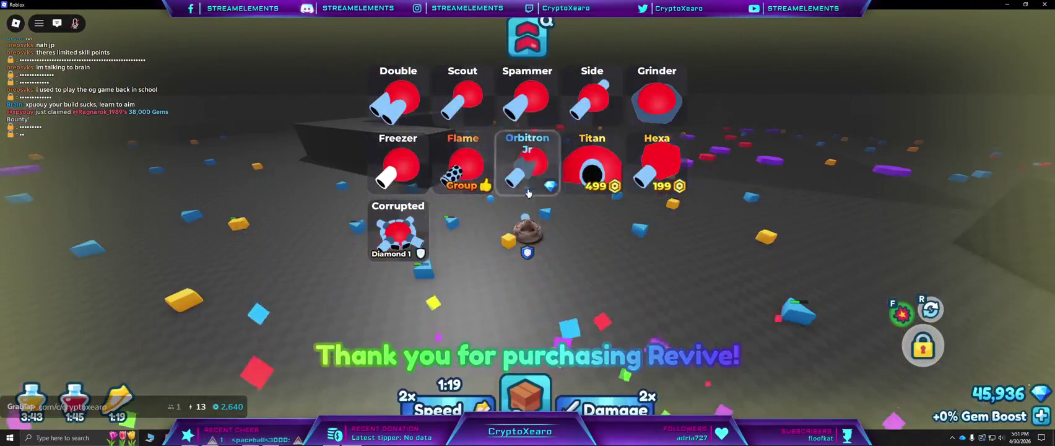
# Upgrade the tank from Orbitron Jr through Orbitron to Orbitron Sr.
pyautogui.click(526, 164)
pyautogui.click(475, 112)
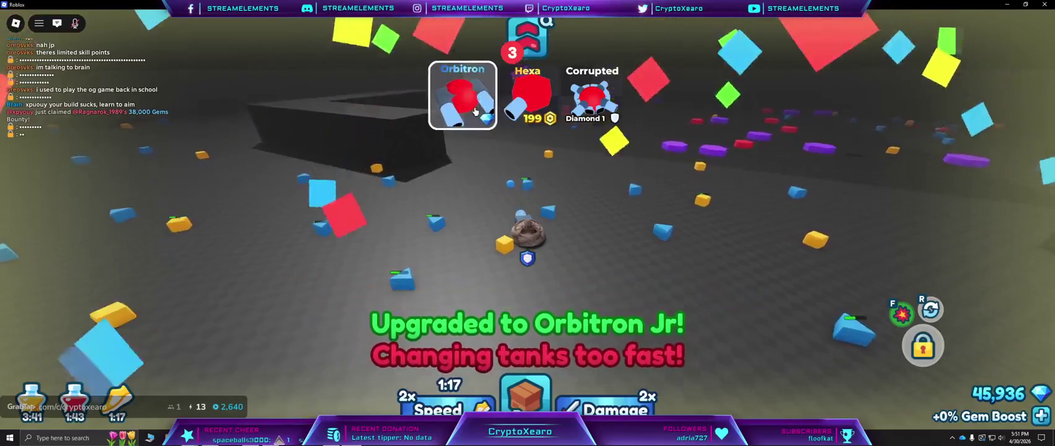
pyautogui.click(474, 111)
pyautogui.click(474, 112)
pyautogui.click(475, 112)
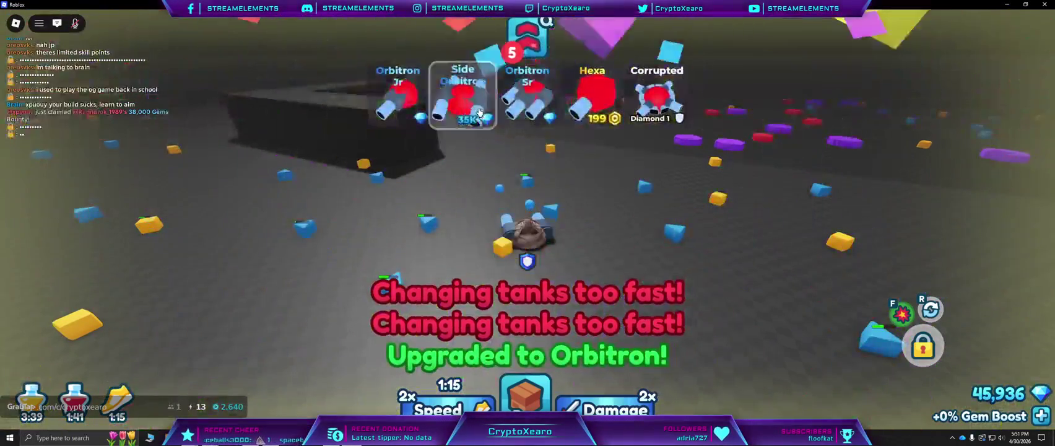
pyautogui.click(527, 114)
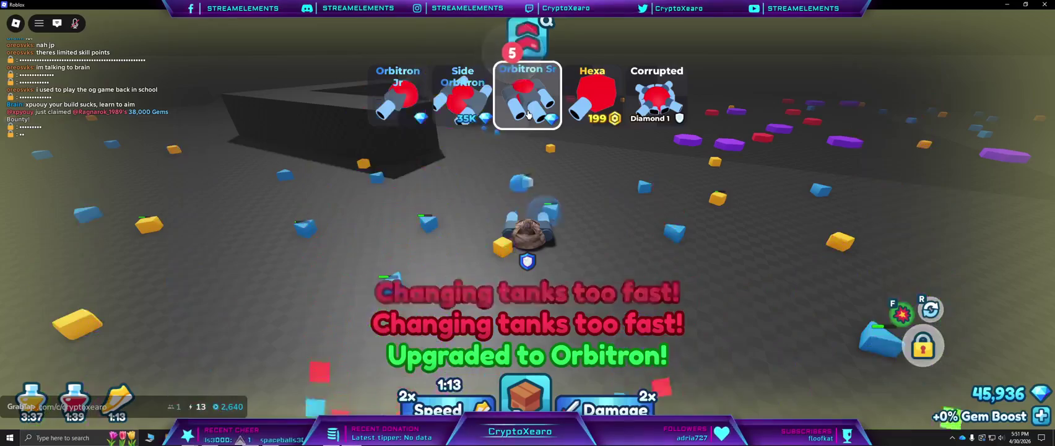
pyautogui.click(528, 114)
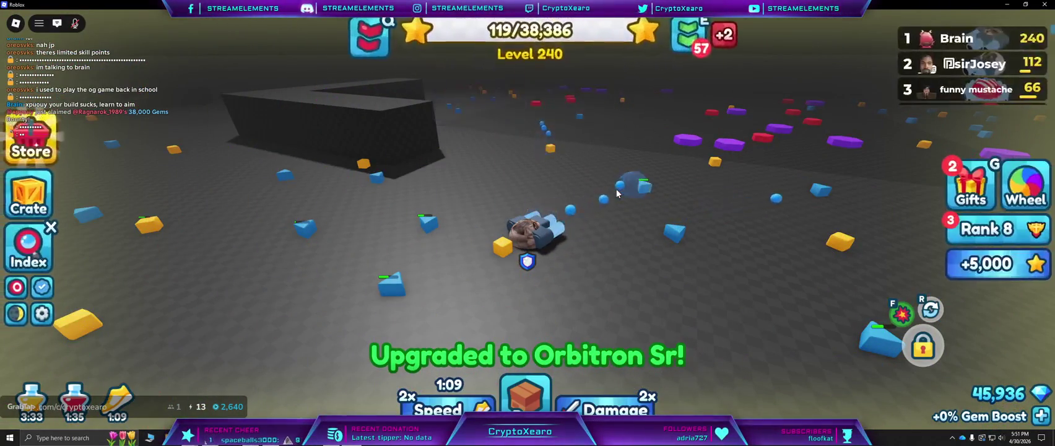
# Max Damage, Bullet Health, Bullet Speed and Fire Rate at 11 skill points each.
pyautogui.press('e')
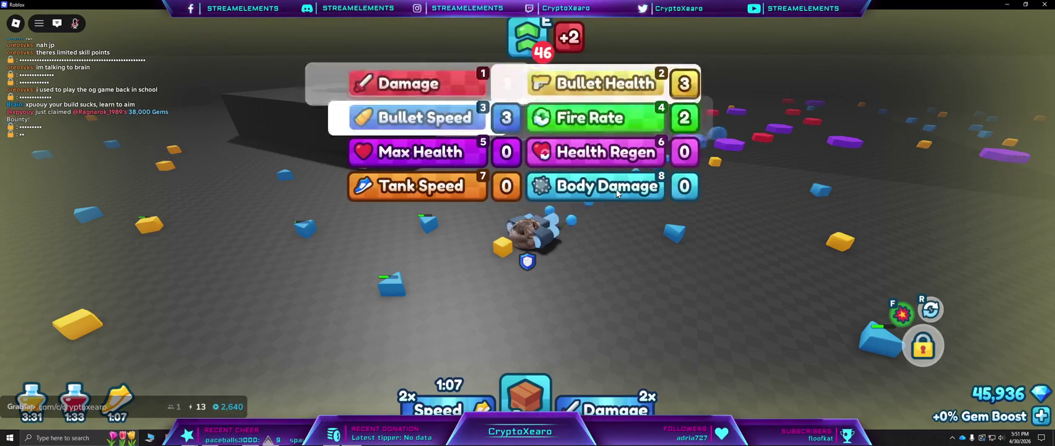
pyautogui.press('1')
pyautogui.press('1')
pyautogui.press('2')
pyautogui.press('2')
pyautogui.press('2')
pyautogui.press('3')
pyautogui.press('4')
pyautogui.press('4')
pyautogui.press('1')
pyautogui.press('2')
pyautogui.press('3')
pyautogui.press('4')
pyautogui.press('4')
pyautogui.press('4')
pyautogui.press('3')
pyautogui.press('3')
pyautogui.press('3')
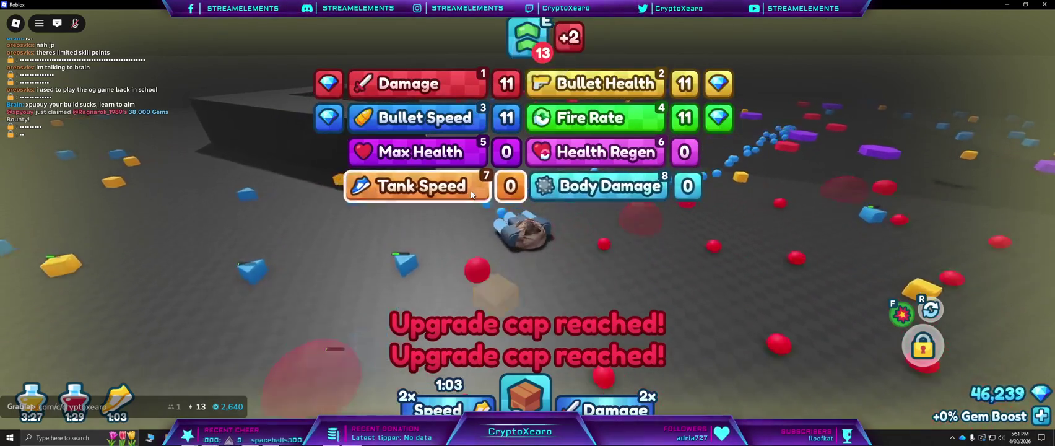
# Raise Tank Speed to 11, close the skill panel and drive off.
pyautogui.click(493, 203)
pyautogui.press('7')
pyautogui.press('7')
pyautogui.press('7')
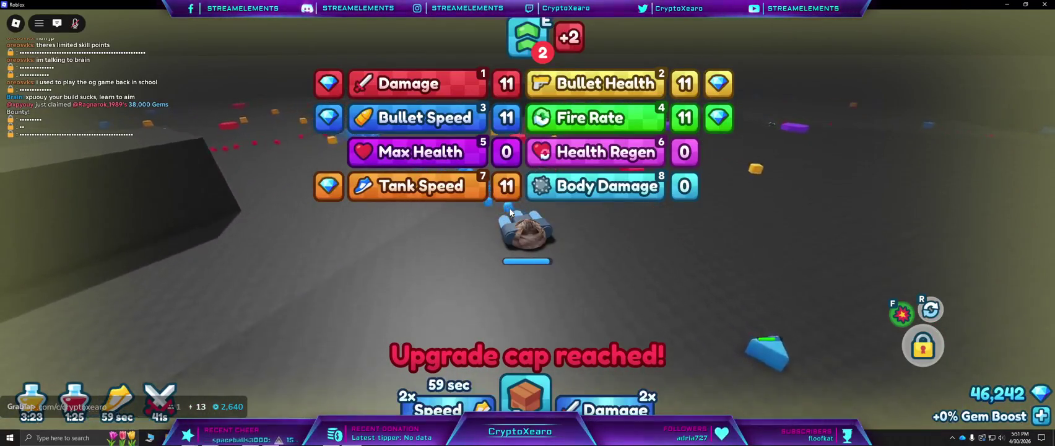
pyautogui.press('e')
pyautogui.press('w')
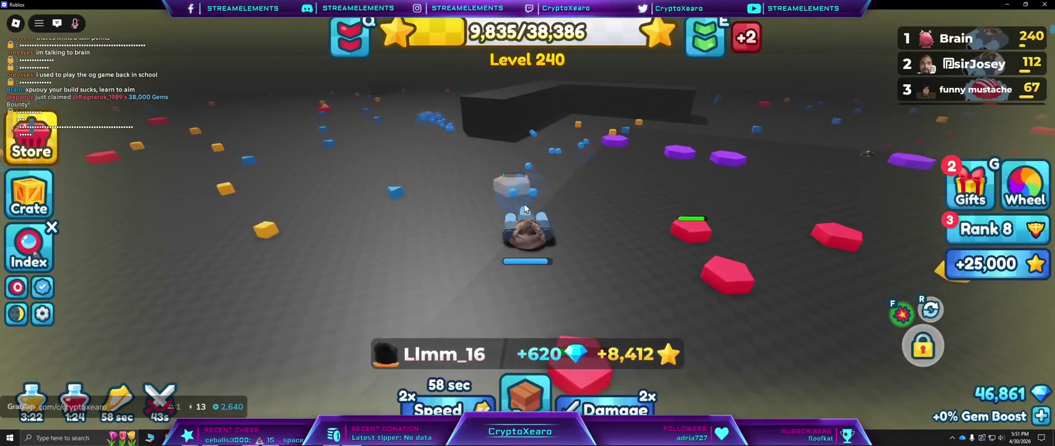
# Steer through the red-dot field, destroy the enemy tank and collect blue gems.
pyautogui.press('a')
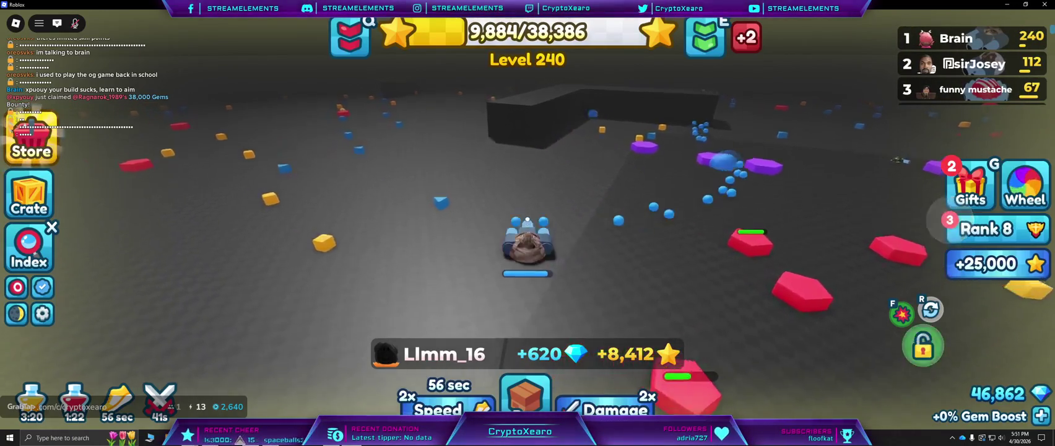
pyautogui.press('a')
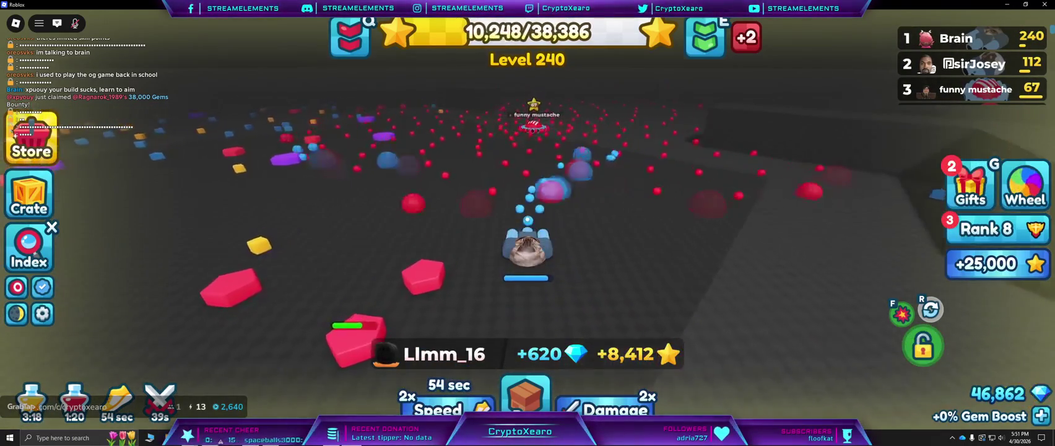
pyautogui.press('w')
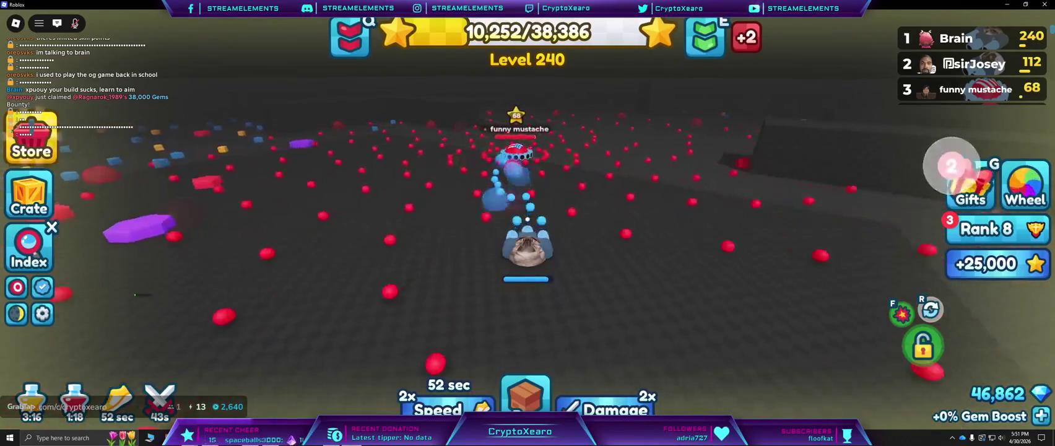
pyautogui.press('w')
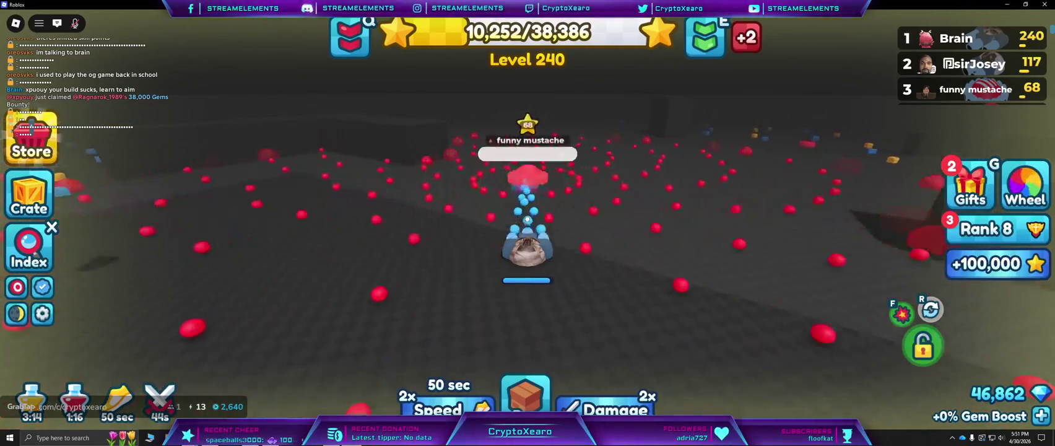
pyautogui.press('w')
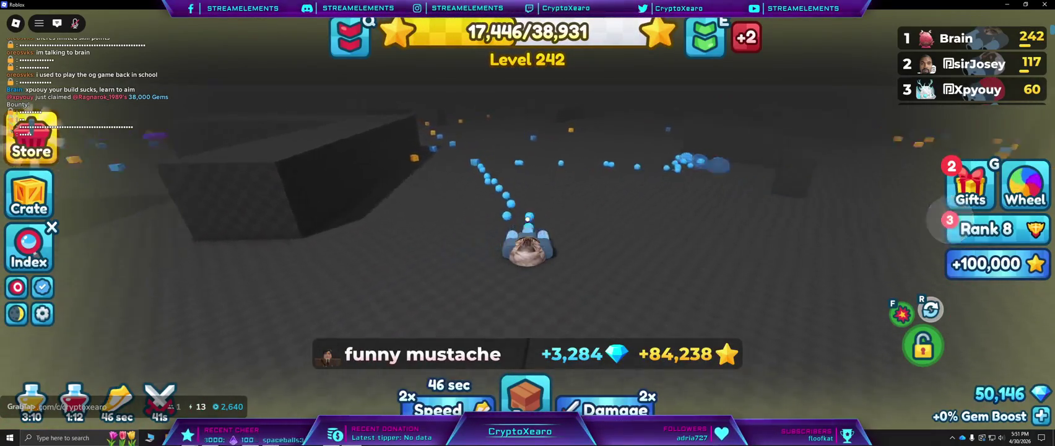
pyautogui.press('w')
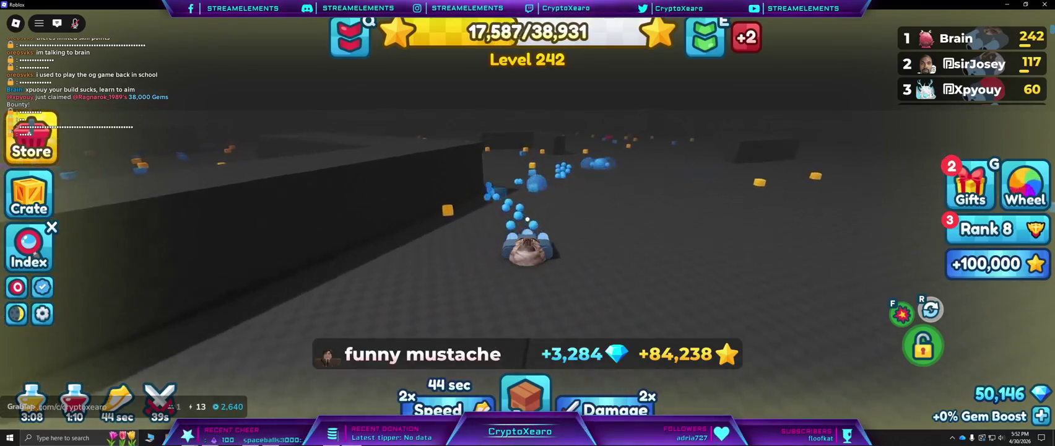
pyautogui.press('w')
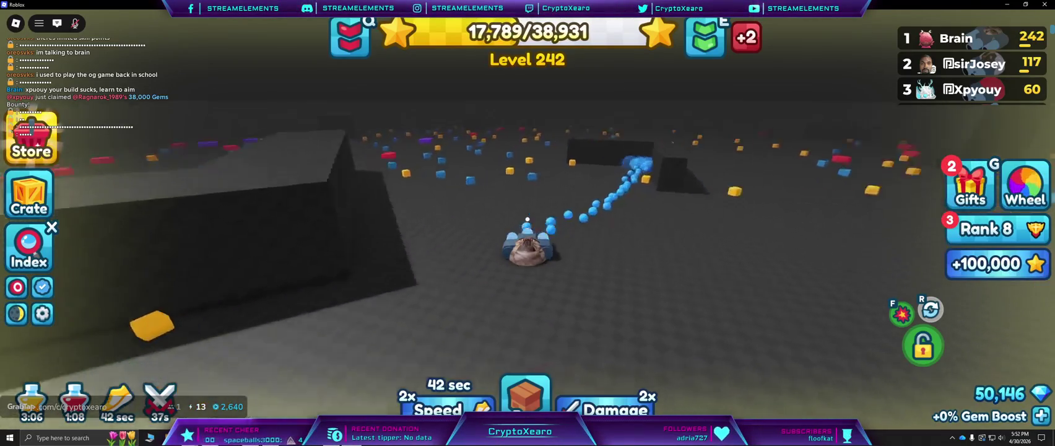
pyautogui.press('w')
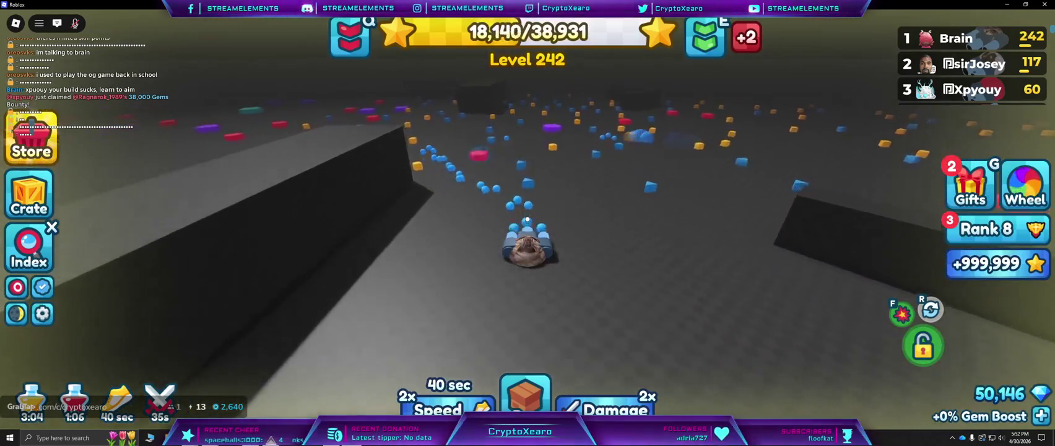
pyautogui.press('w')
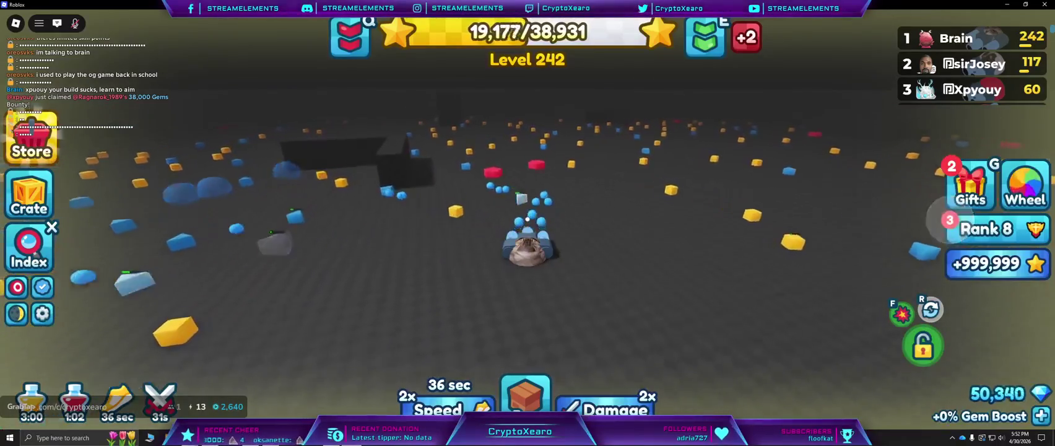
pyautogui.press('w')
# Drive past the dark walls hunting enemy tanks and shapes until reaching Level 252.
pyautogui.press('w')
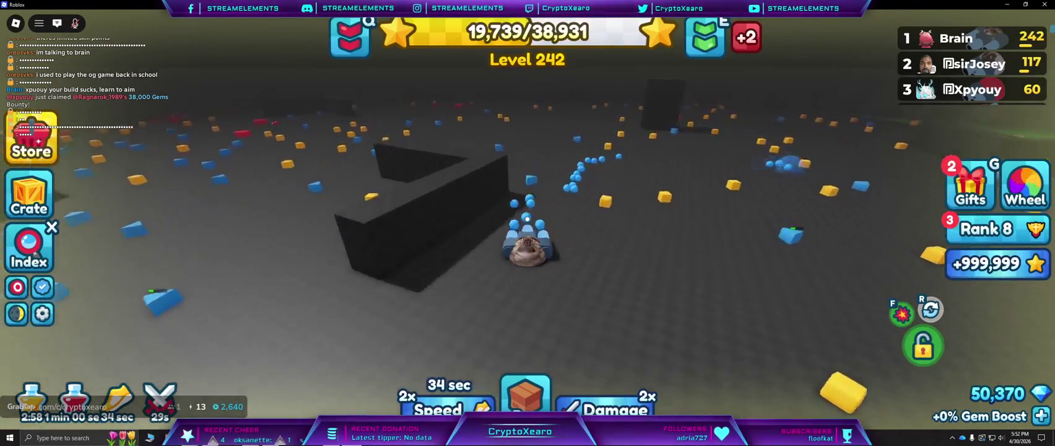
pyautogui.press('w')
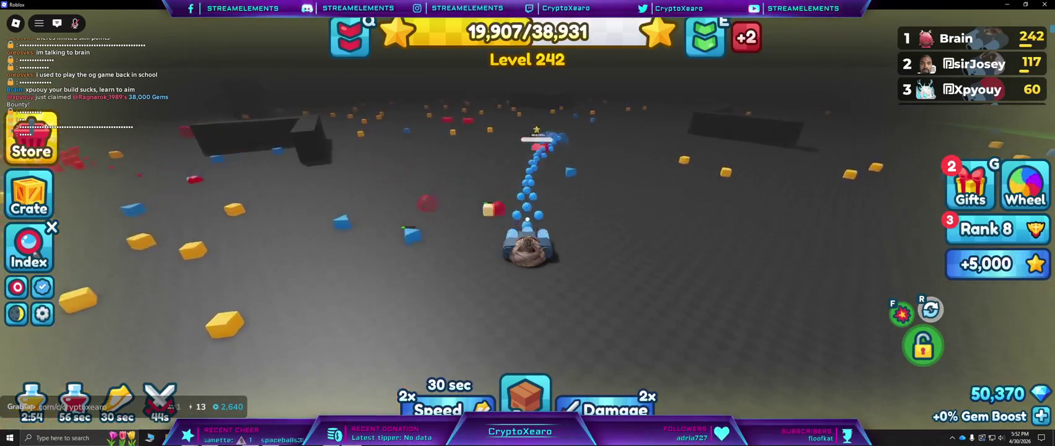
pyautogui.press('w')
pyautogui.press('w')
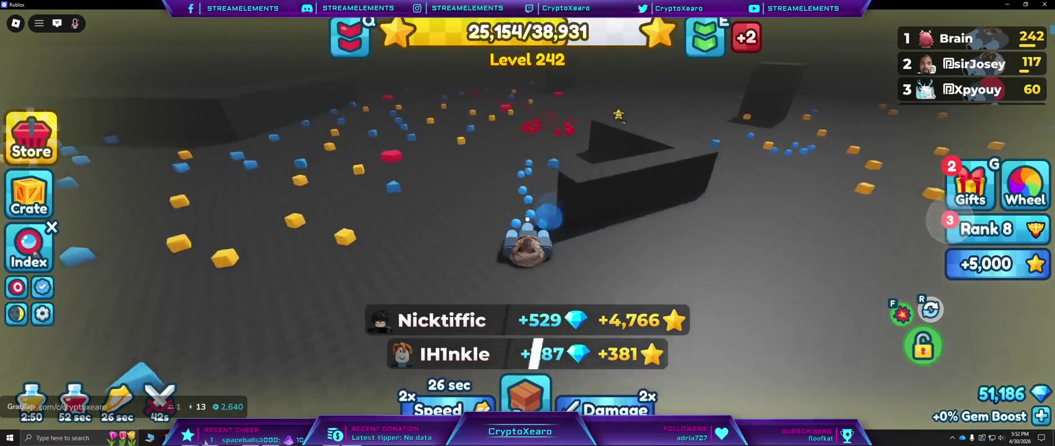
pyautogui.press('w')
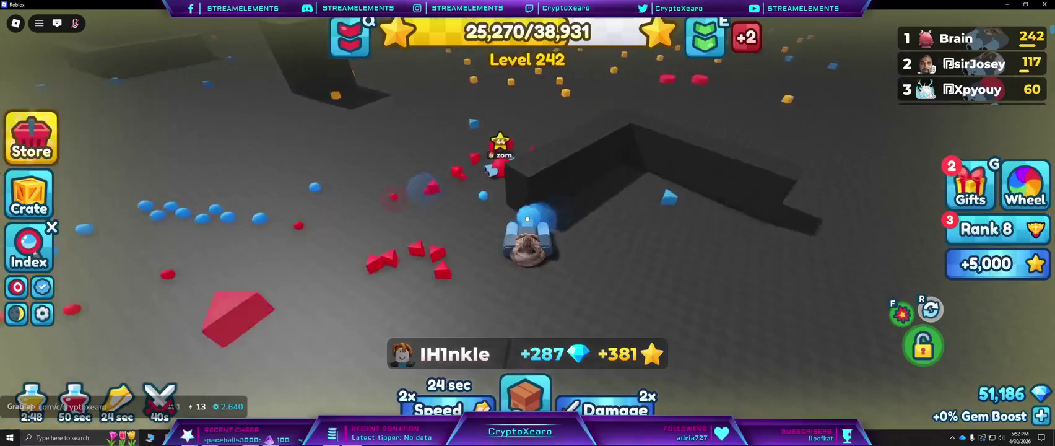
pyautogui.press('w')
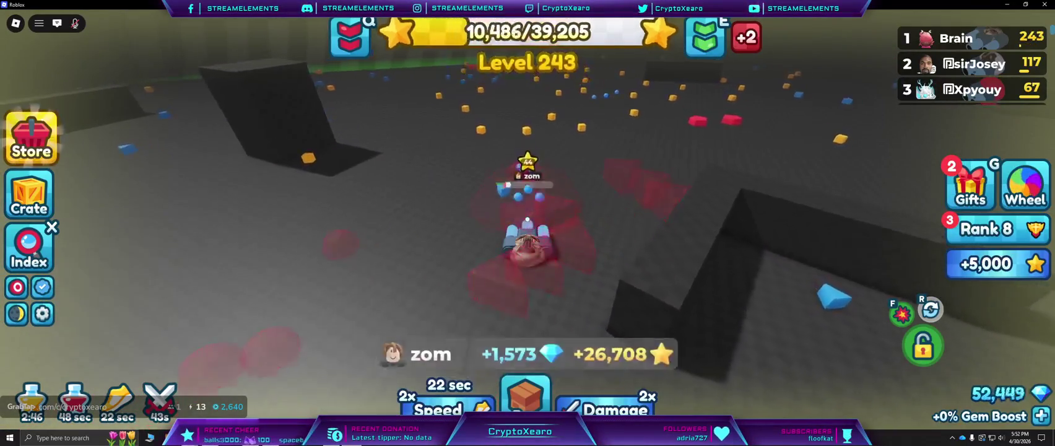
pyautogui.press('w')
pyautogui.press('w')
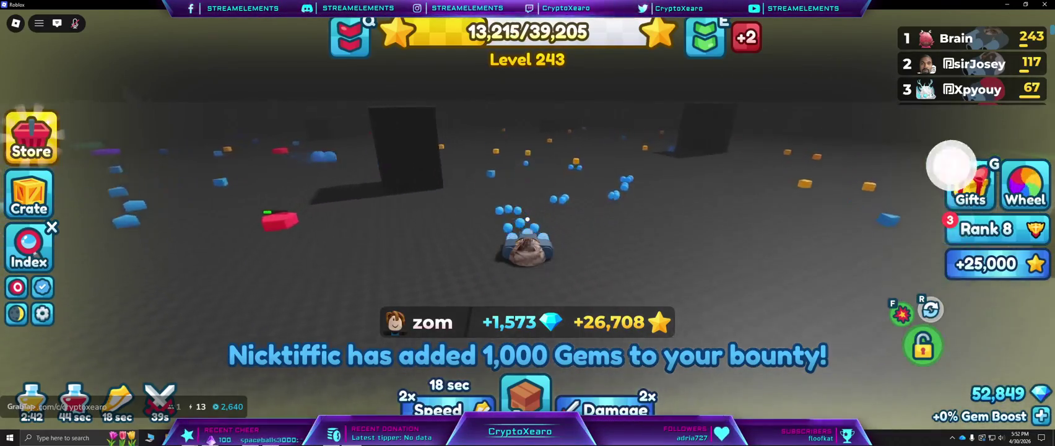
pyautogui.press('w')
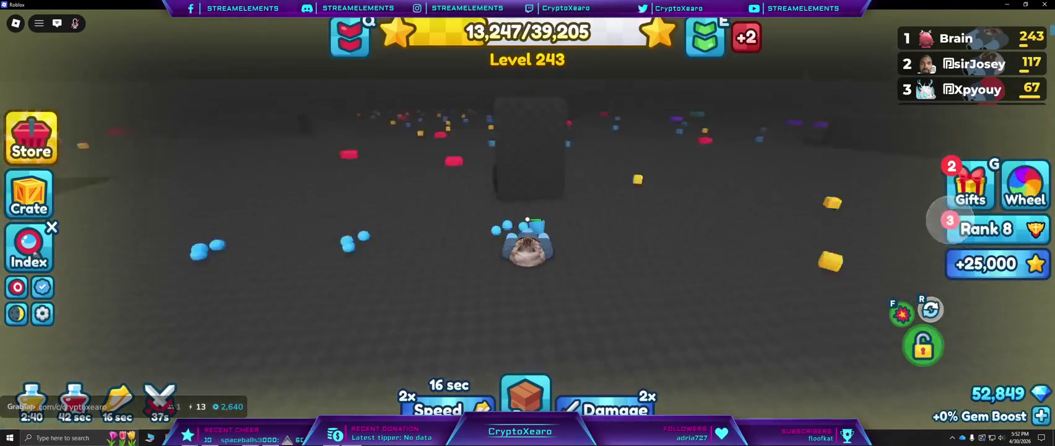
pyautogui.press('w')
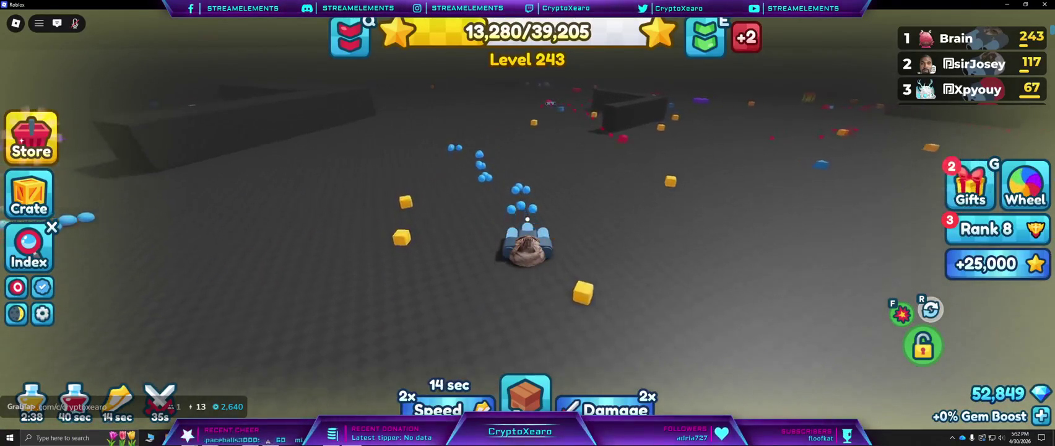
pyautogui.press('w')
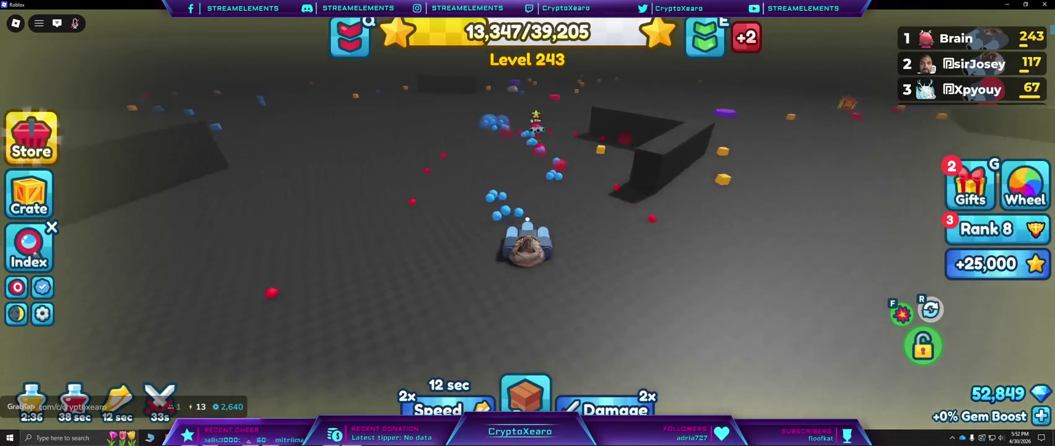
pyautogui.press('w')
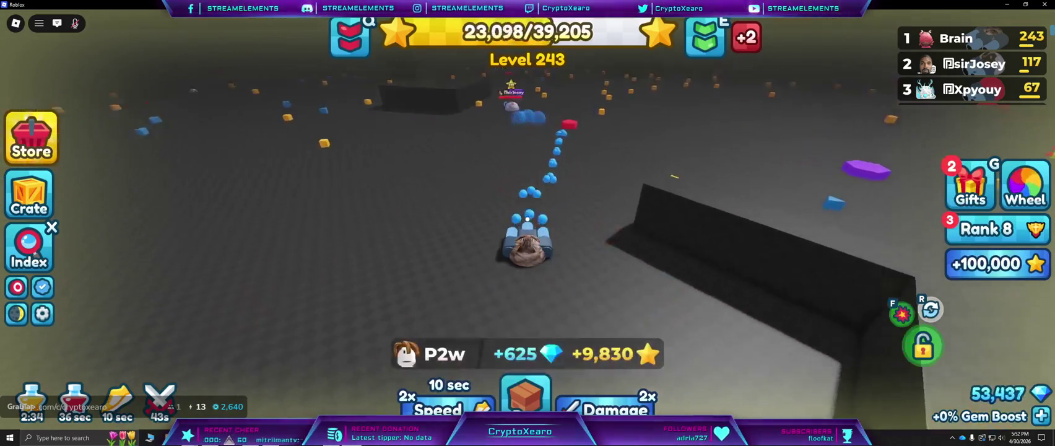
# Drive past the VIP pads and back through the cube field, reaching 30,423 of 41,706 XP.
pyautogui.press('w')
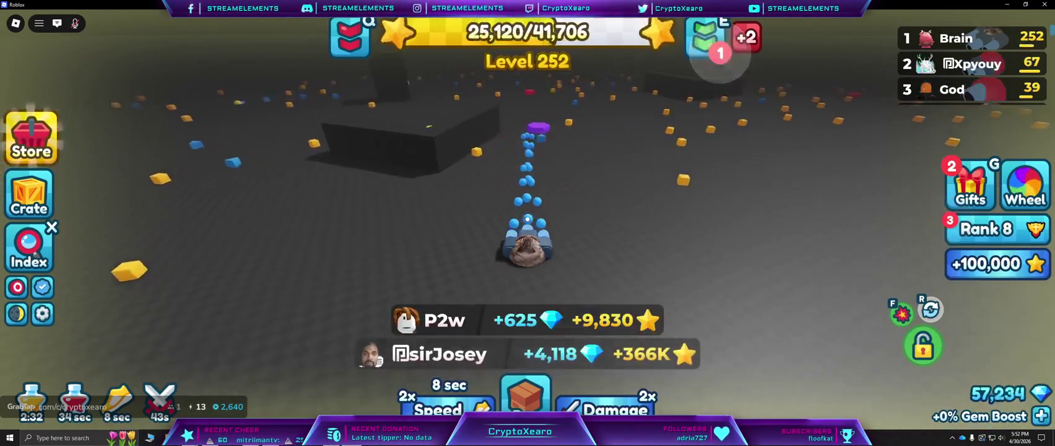
pyautogui.press('w')
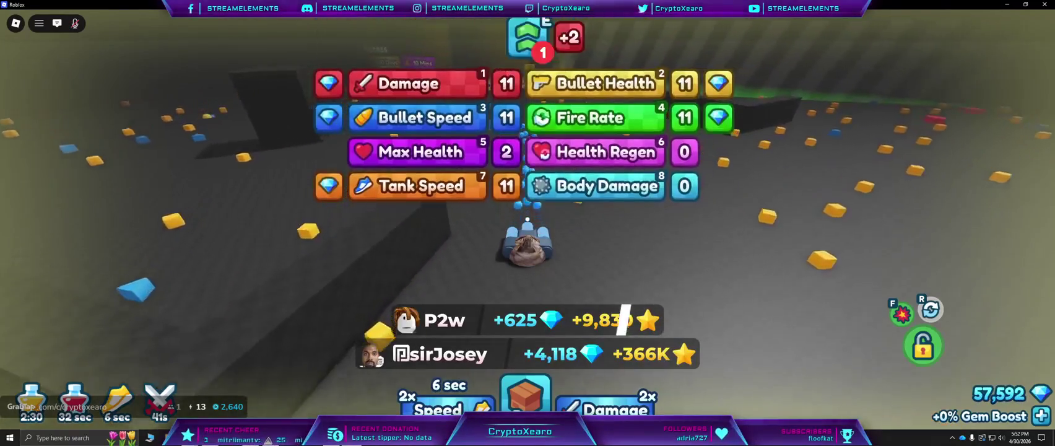
pyautogui.press('w')
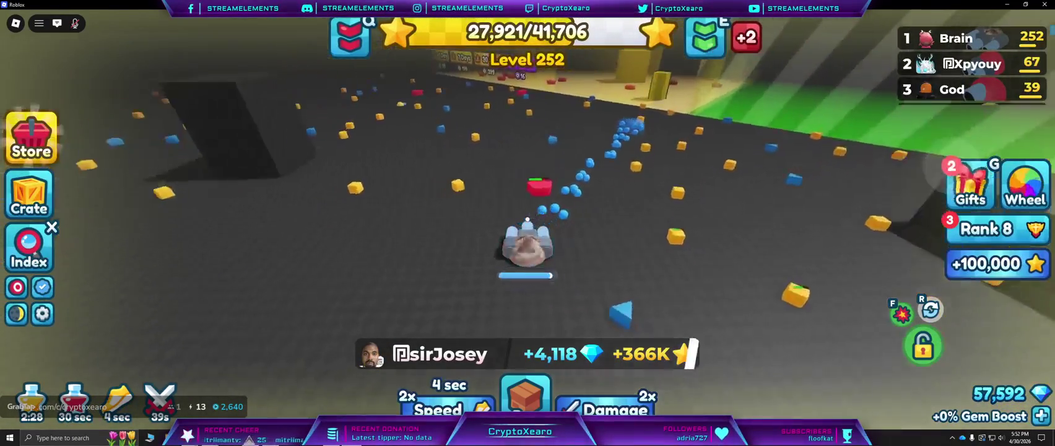
pyautogui.press('w')
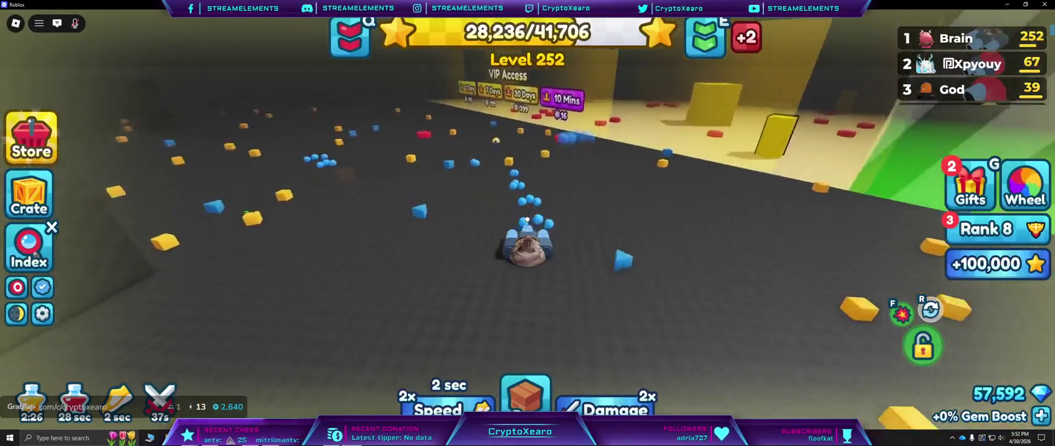
pyautogui.press('w')
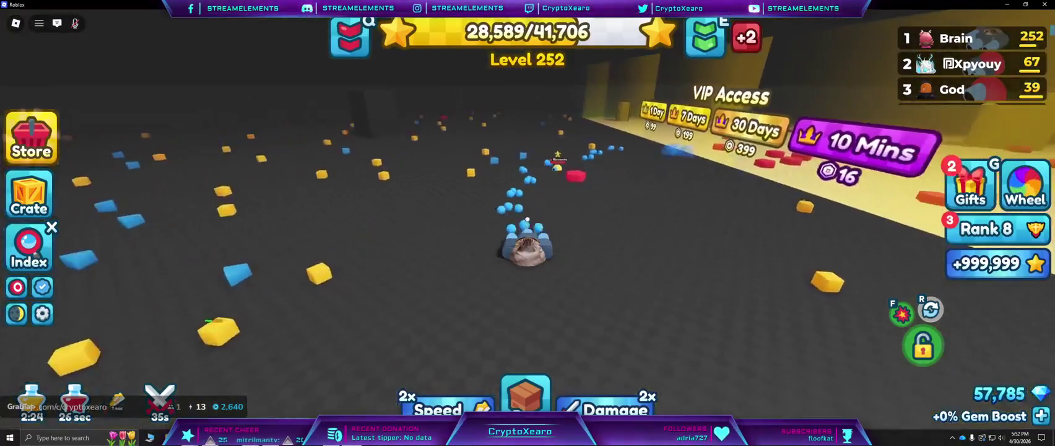
pyautogui.press('w')
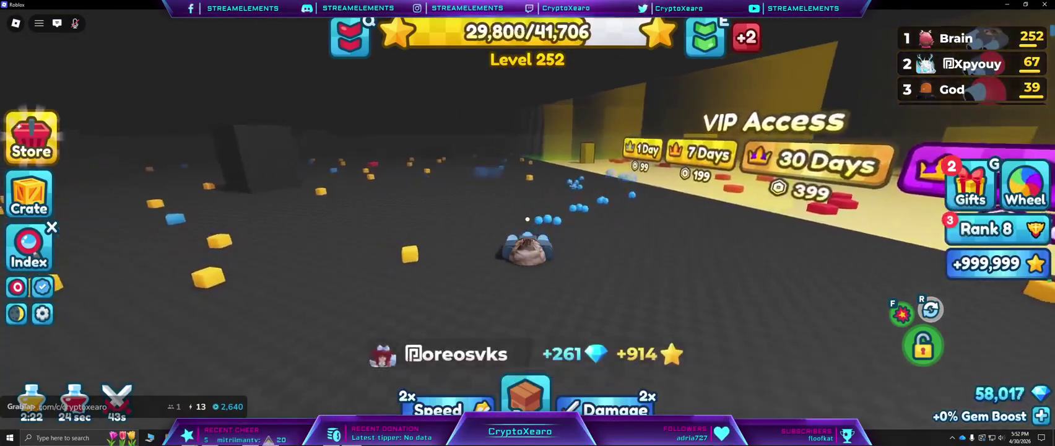
pyautogui.press('w')
pyautogui.press('w')
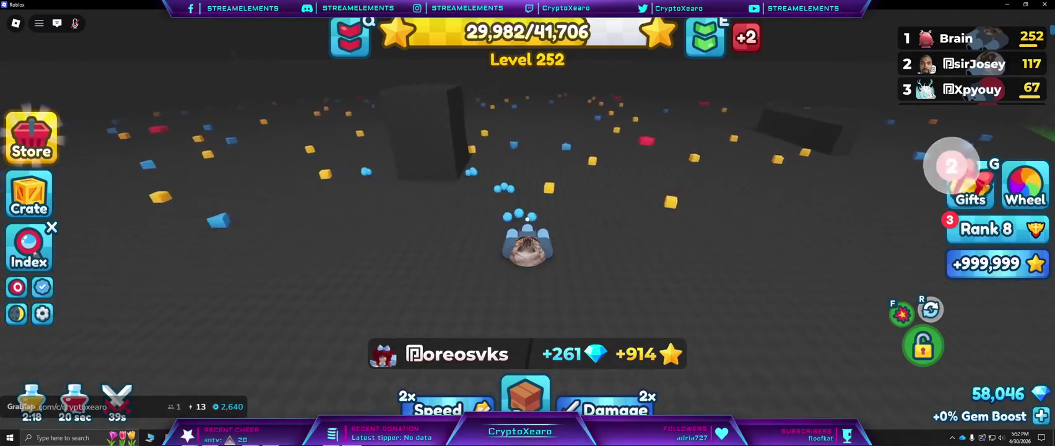
pyautogui.press('w')
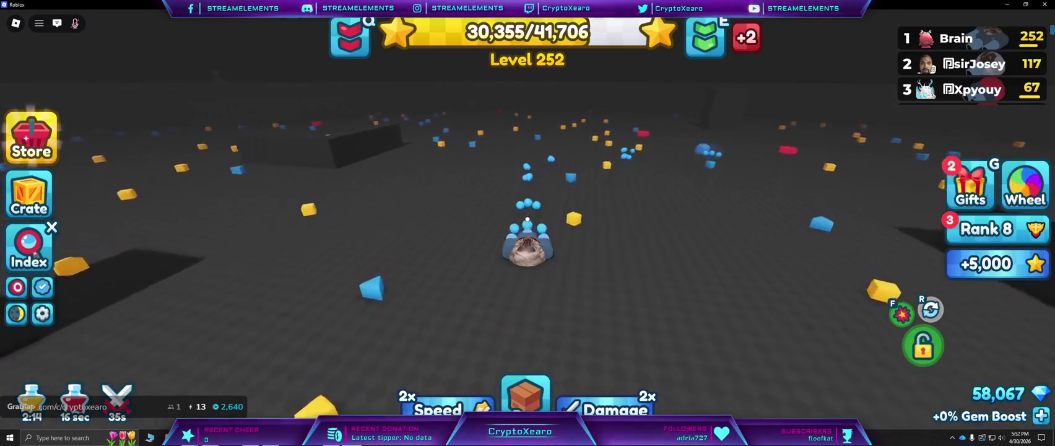
# Drive through the cube field collecting cubes up to the Christmas tree.
pyautogui.press('w')
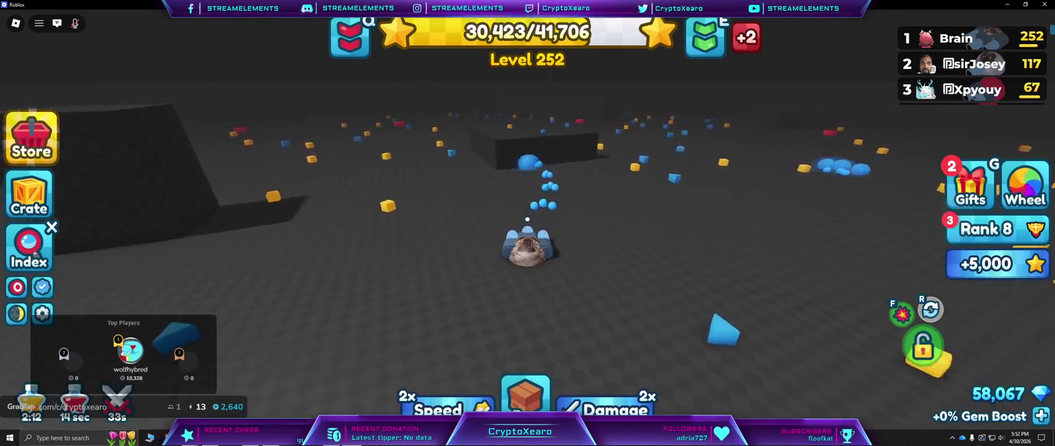
pyautogui.press('w')
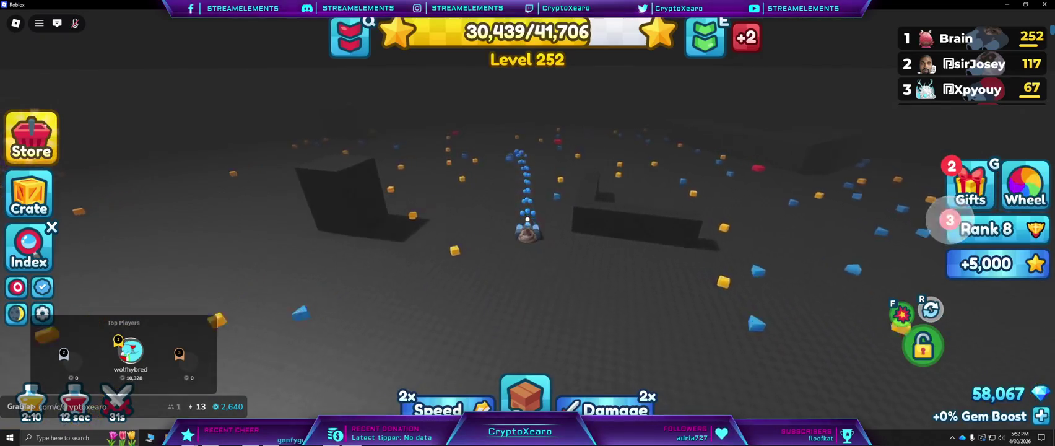
pyautogui.press('w')
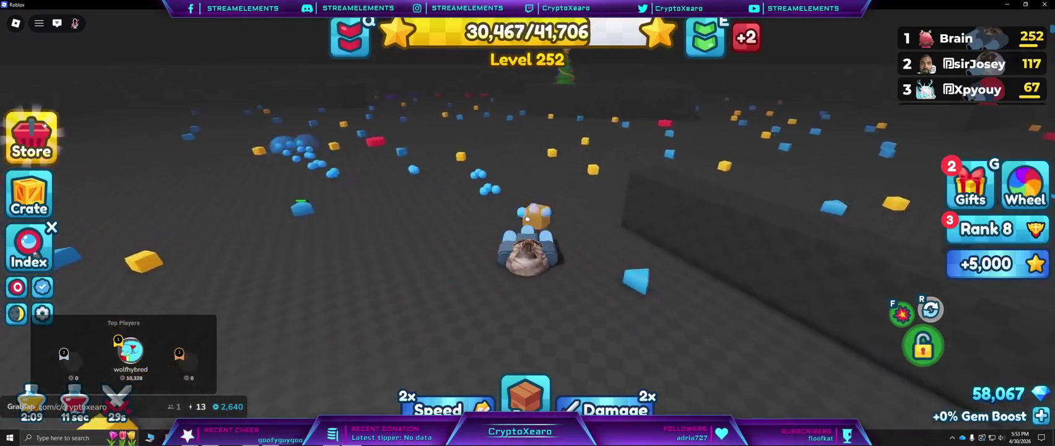
pyautogui.press('w')
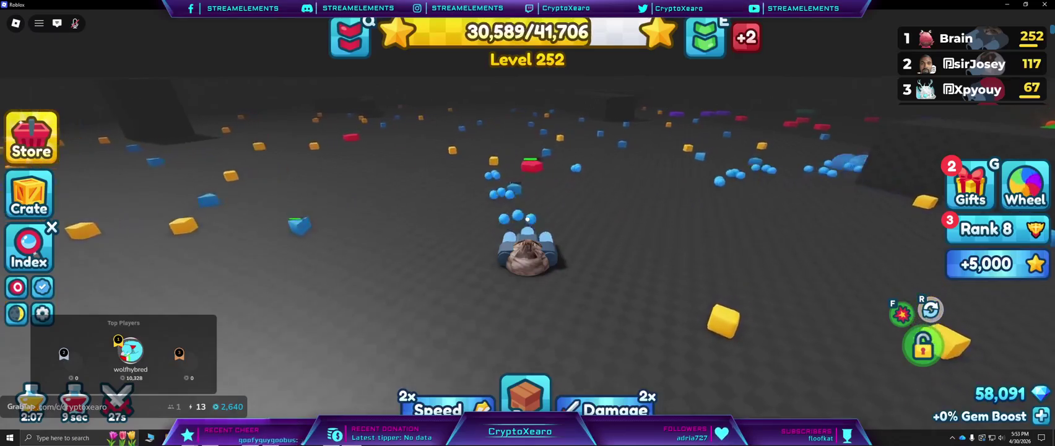
pyautogui.press('w')
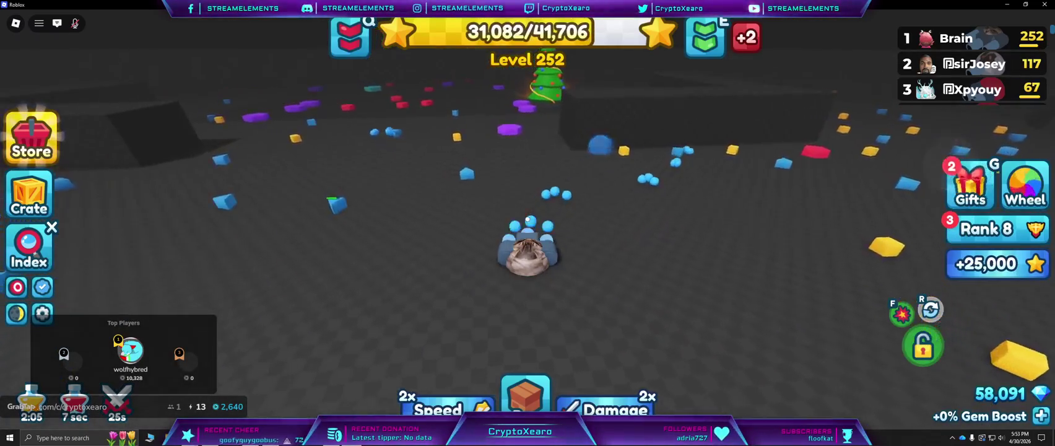
pyautogui.press('w')
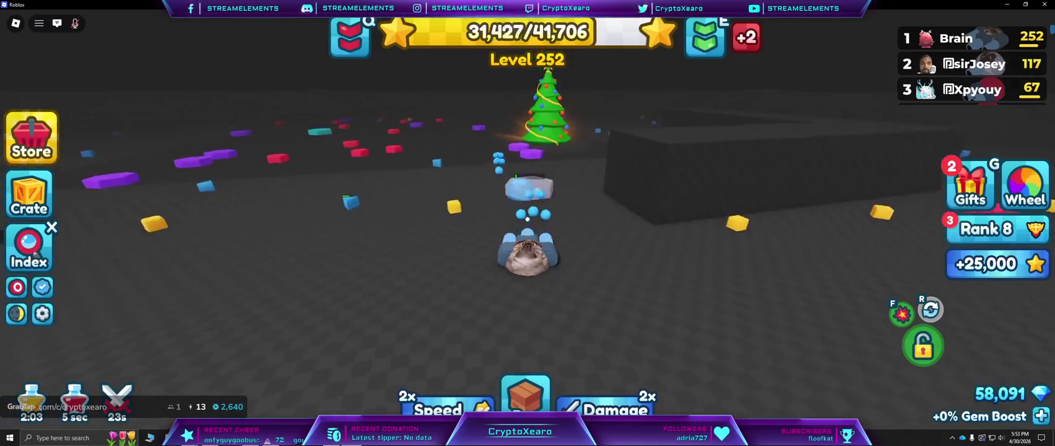
pyautogui.press('w')
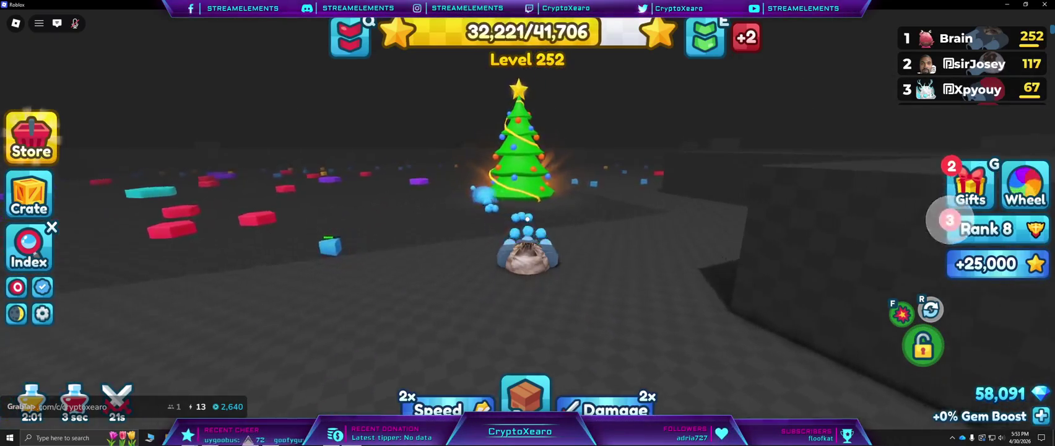
# Circle and back away from the Christmas tree, zooming the camera out and in.
pyautogui.press('d')
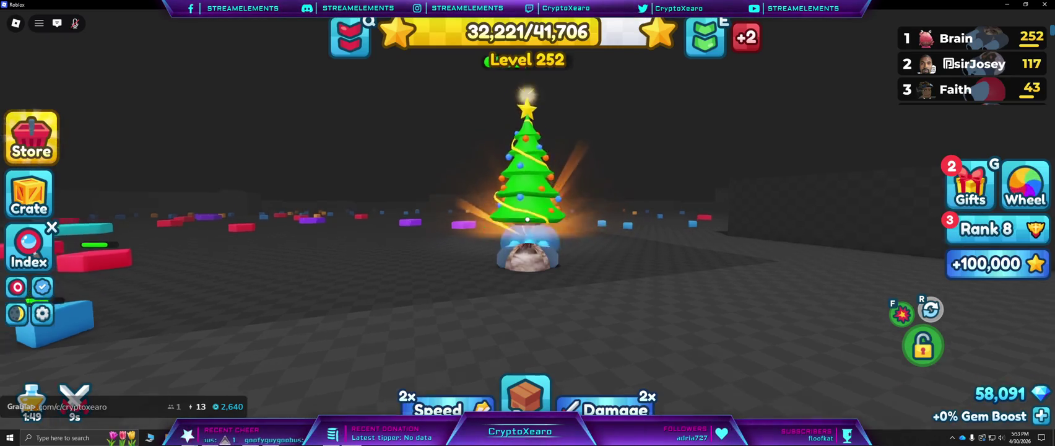
pyautogui.press('s')
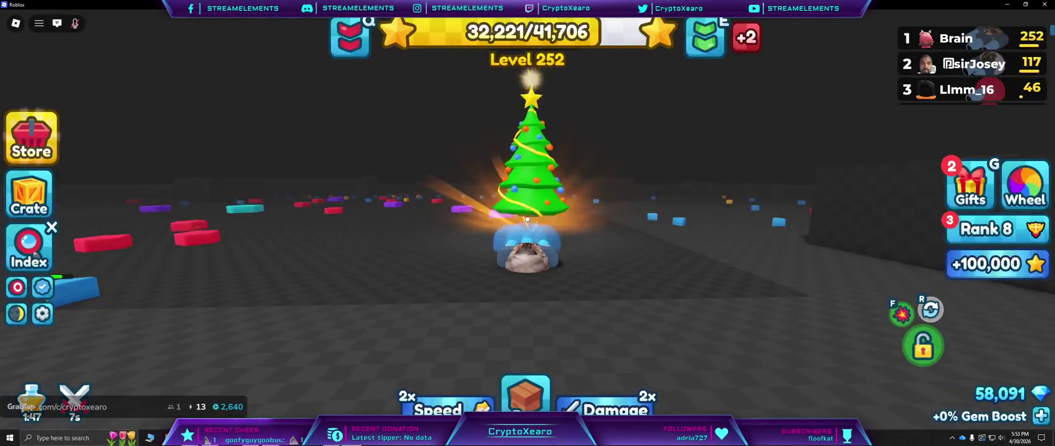
pyautogui.press('s')
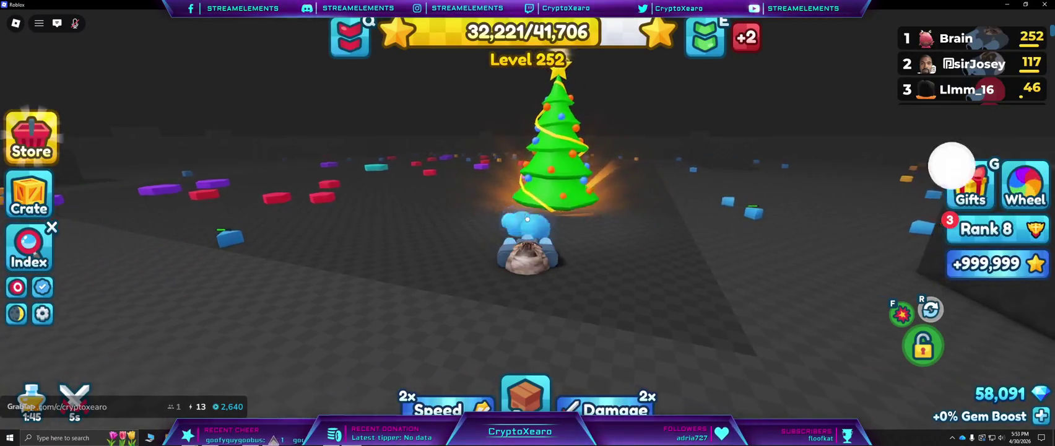
pyautogui.press('s')
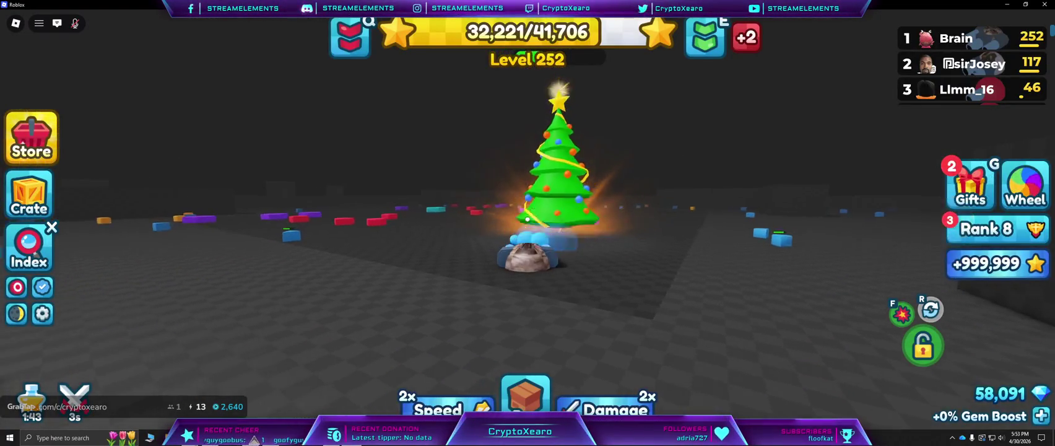
pyautogui.press('s')
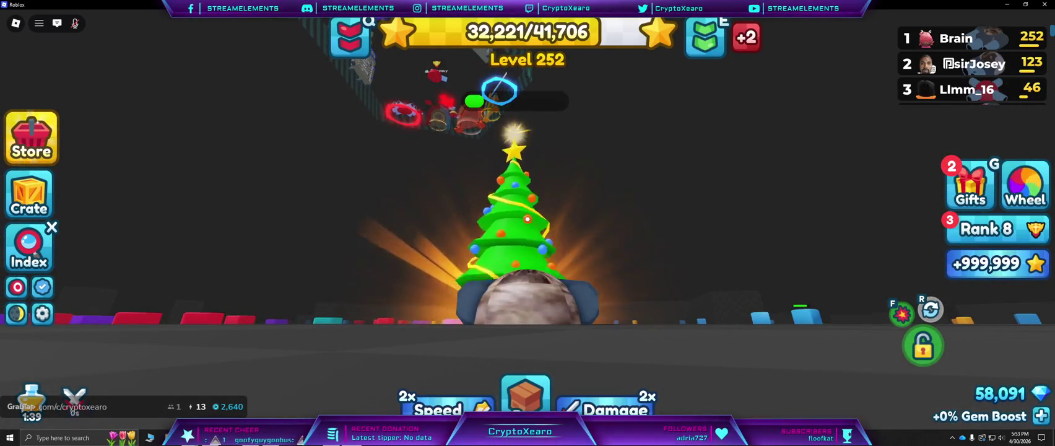
pyautogui.scroll(-5, 527, 219)
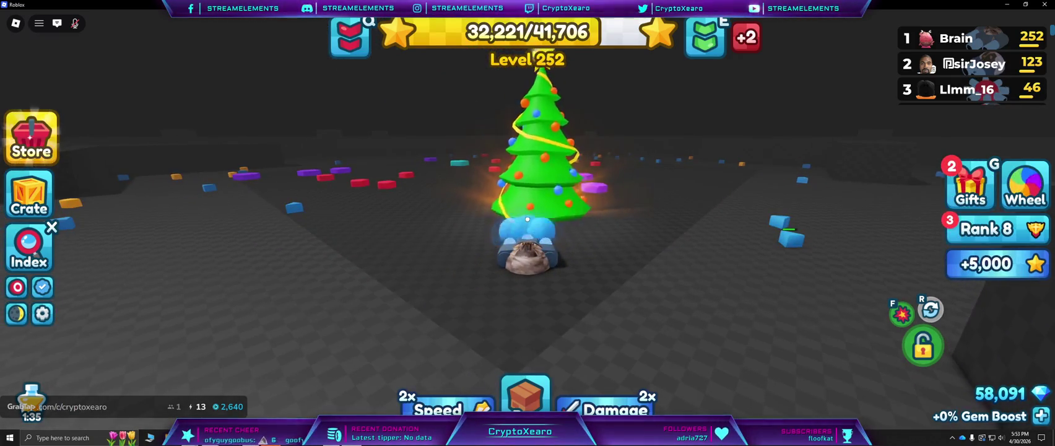
pyautogui.scroll(5, 527, 219)
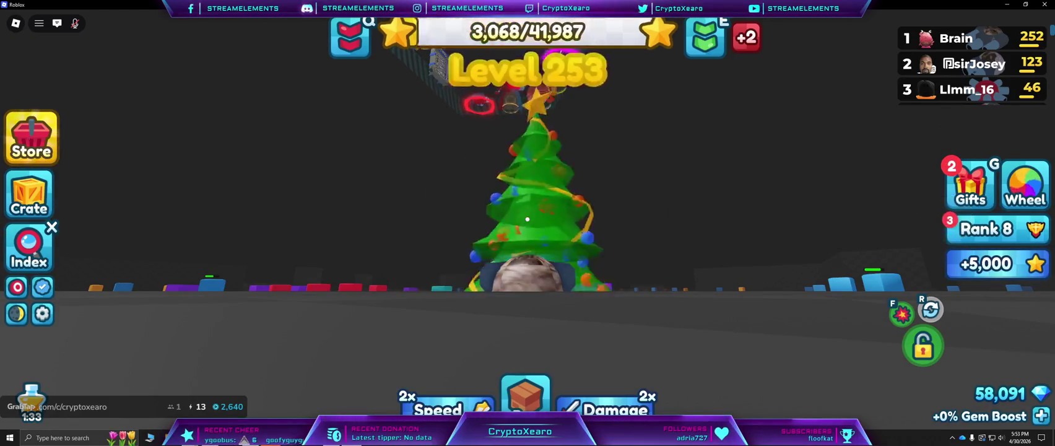
# Drive toward the blocks with the camera zoomed out, destroying an enemy tank for 58,820 gems.
pyautogui.press('w')
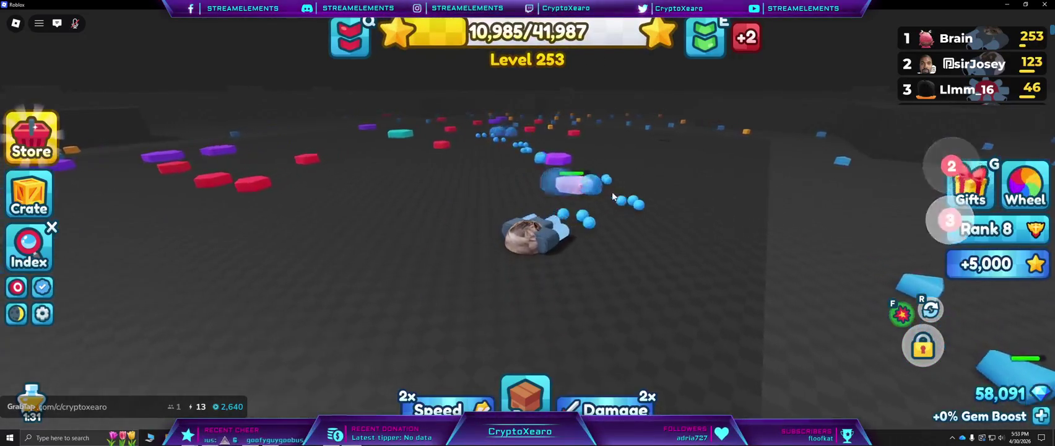
pyautogui.scroll(-5, 959, 80)
pyautogui.scroll(-5, 959, 99)
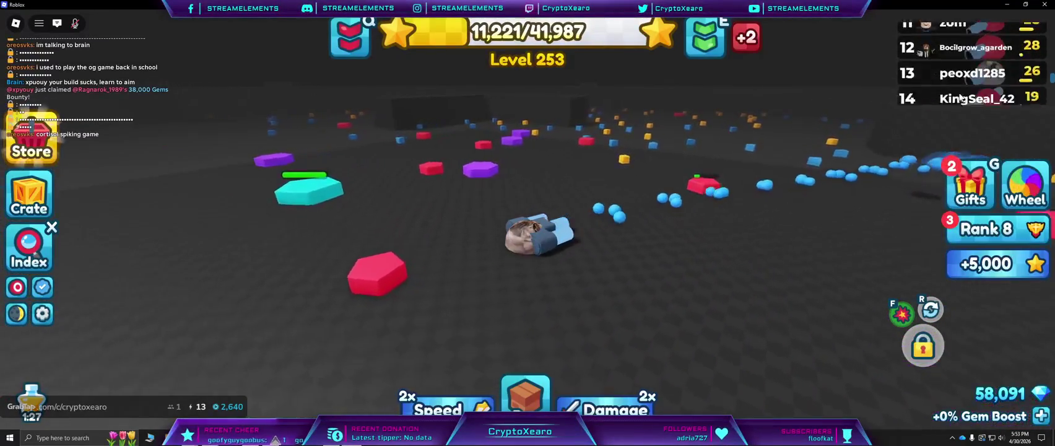
# Drive across the arena collecting shapes and destroy an enemy tank.
pyautogui.press('w')
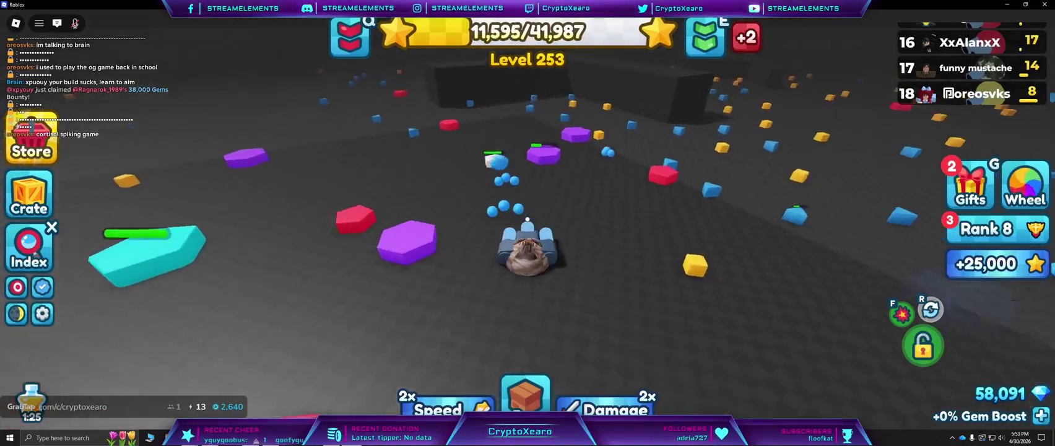
pyautogui.press('w')
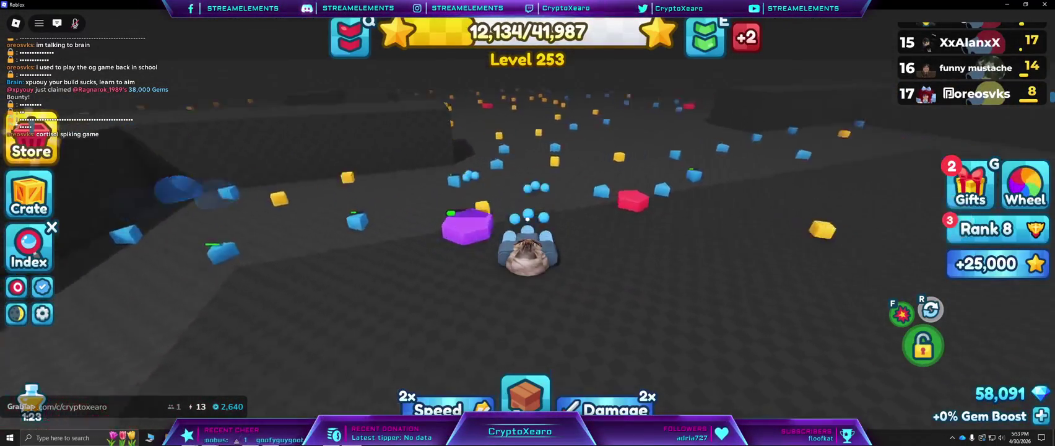
pyautogui.press('w')
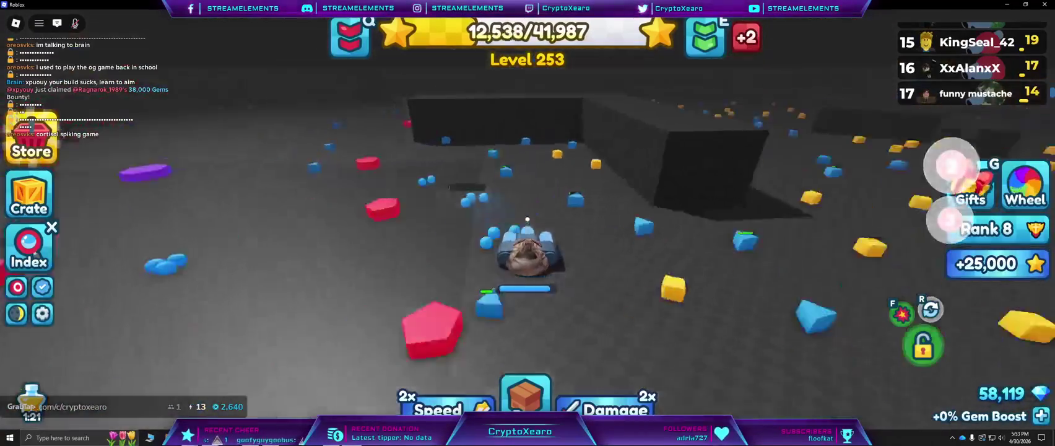
pyautogui.press('w')
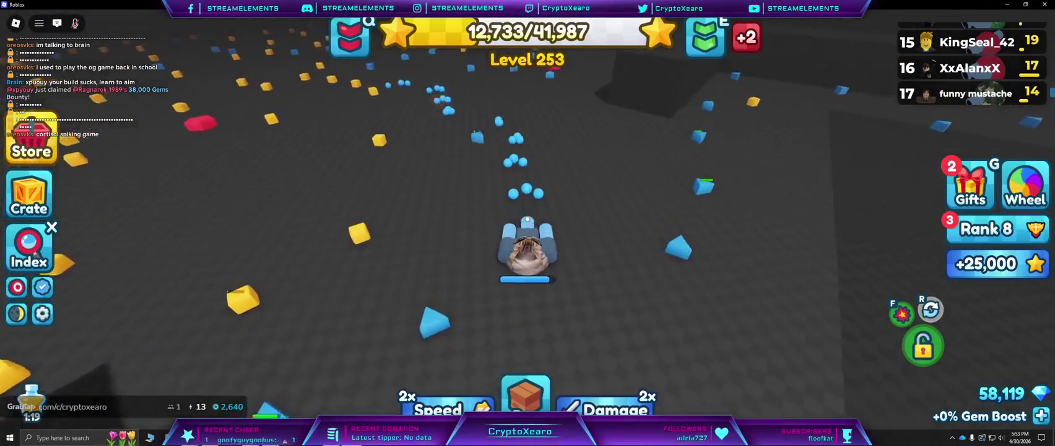
pyautogui.press('w')
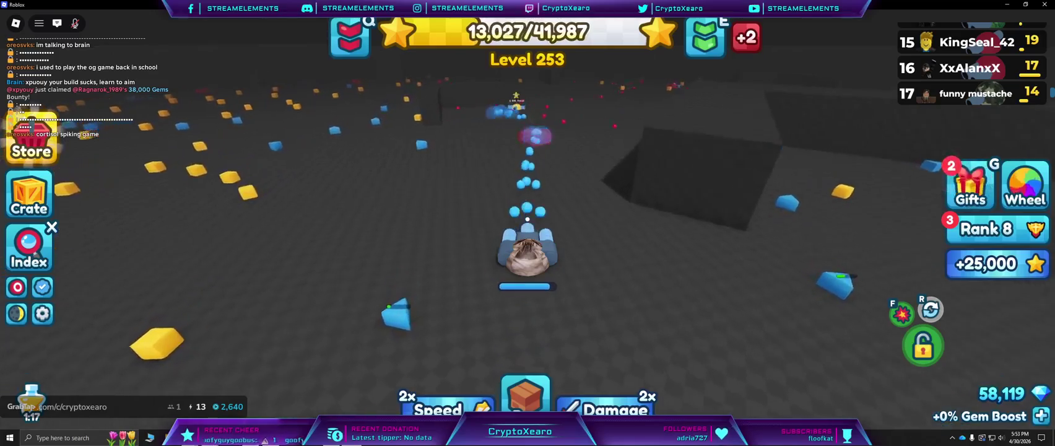
pyautogui.press('w')
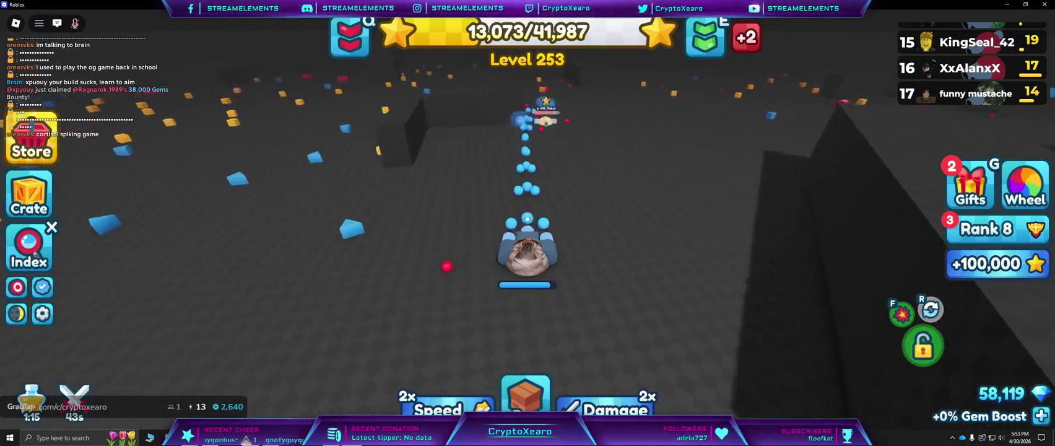
pyautogui.press('w')
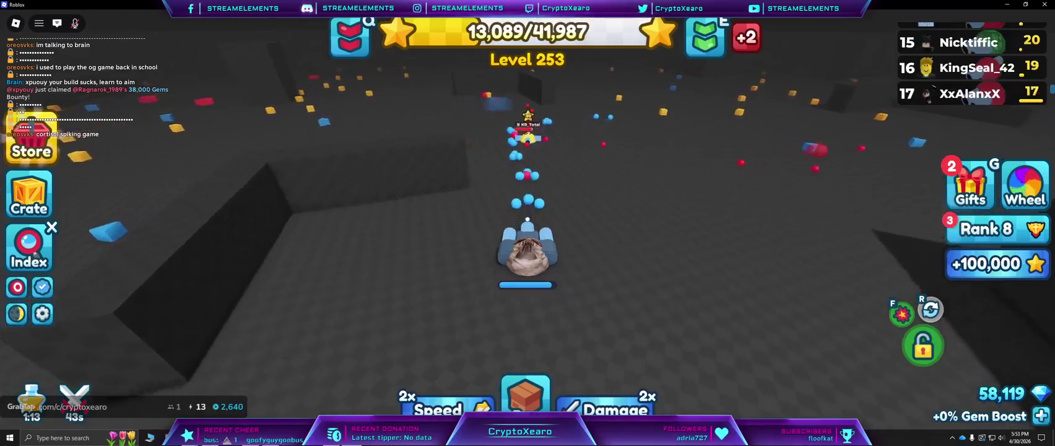
pyautogui.press('w')
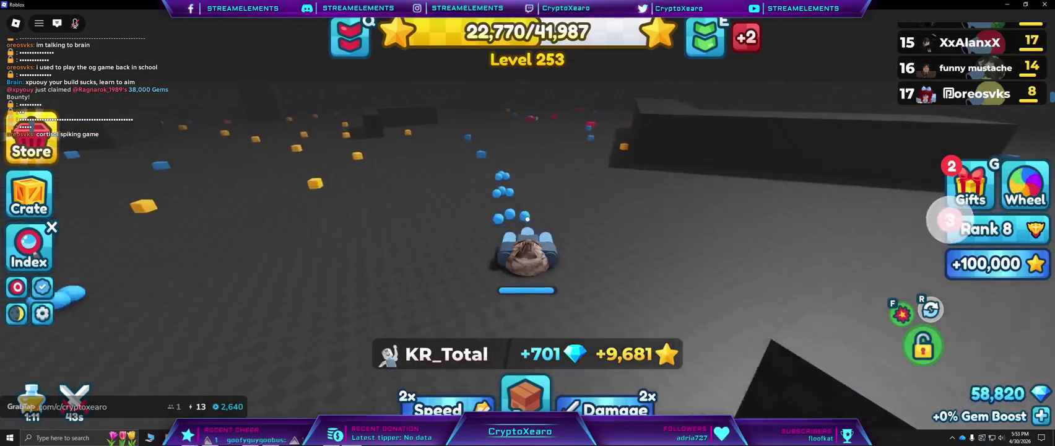
# Advance along the dark wall and finish off another tank to reach Level 254.
pyautogui.press('w')
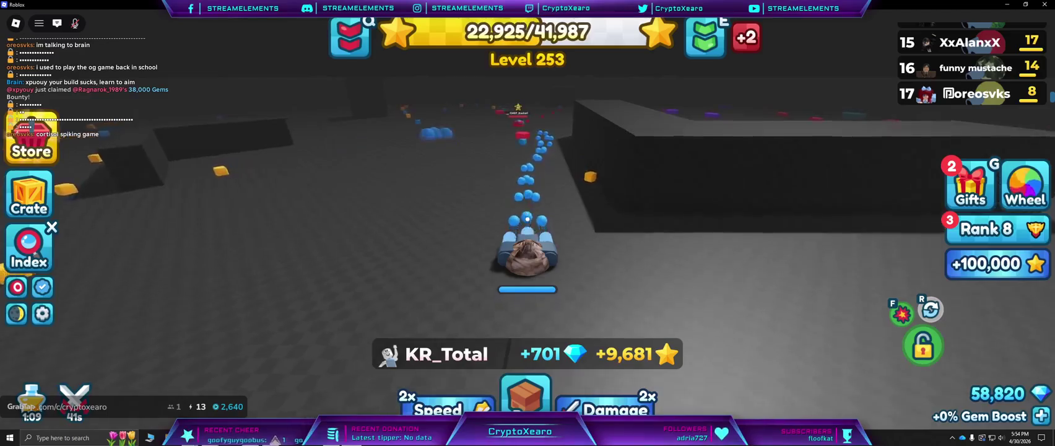
pyautogui.press('w')
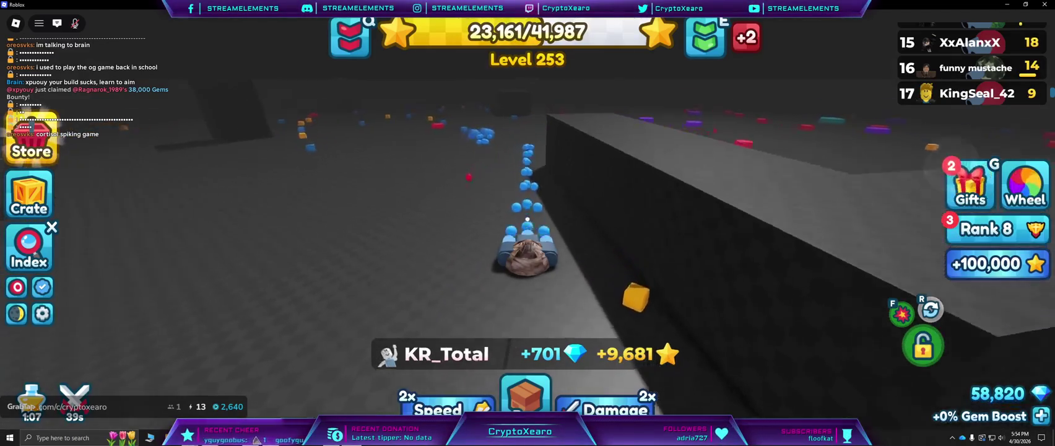
pyautogui.press('w')
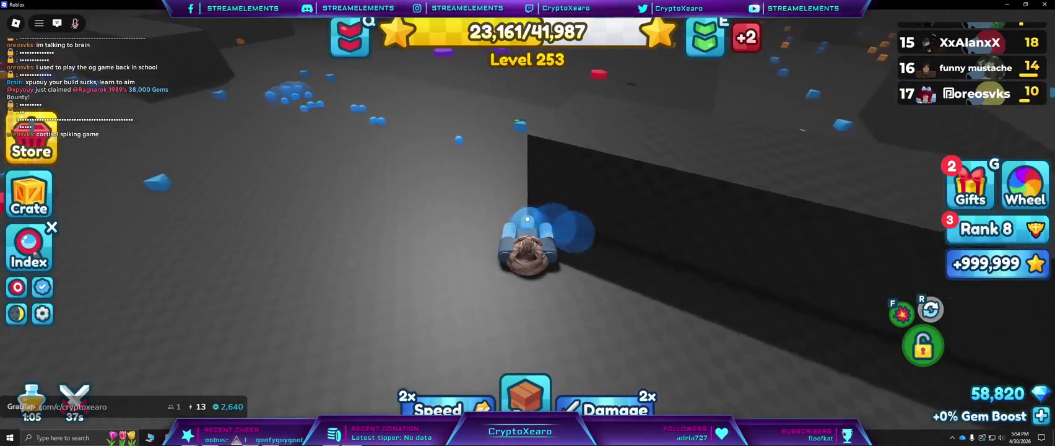
pyautogui.press('w')
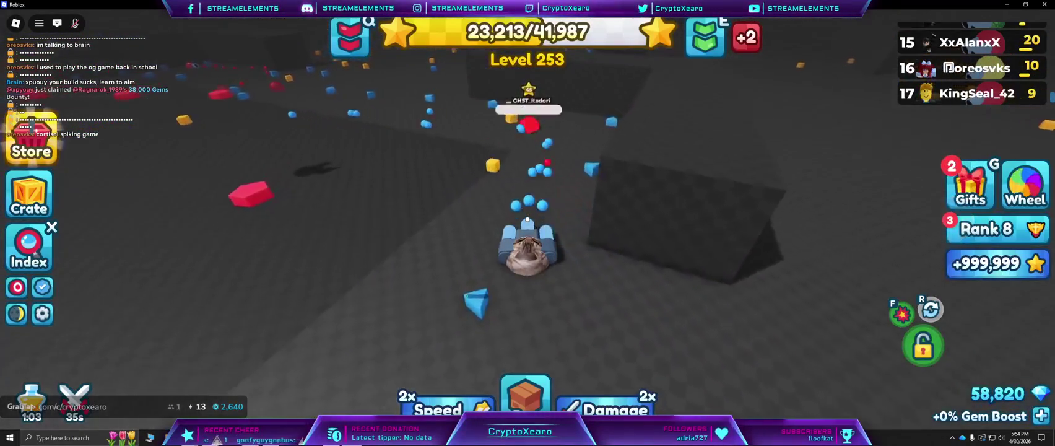
pyautogui.press('w')
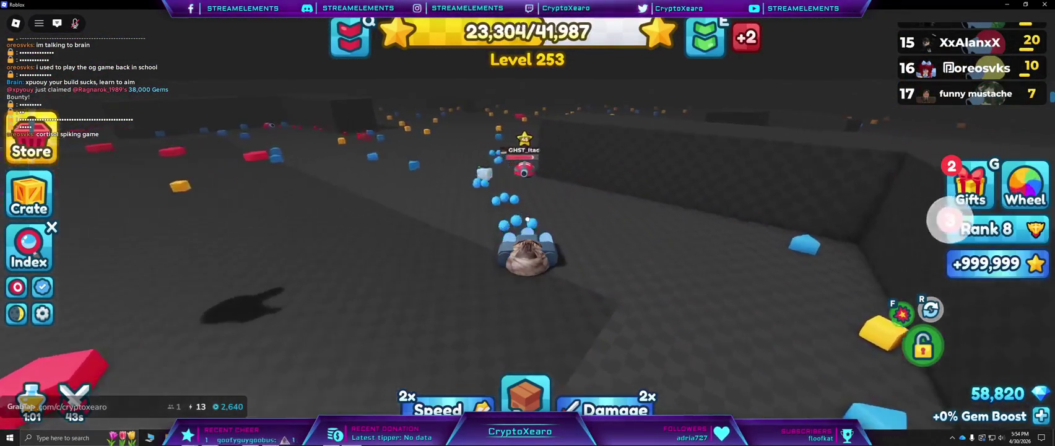
pyautogui.press('w')
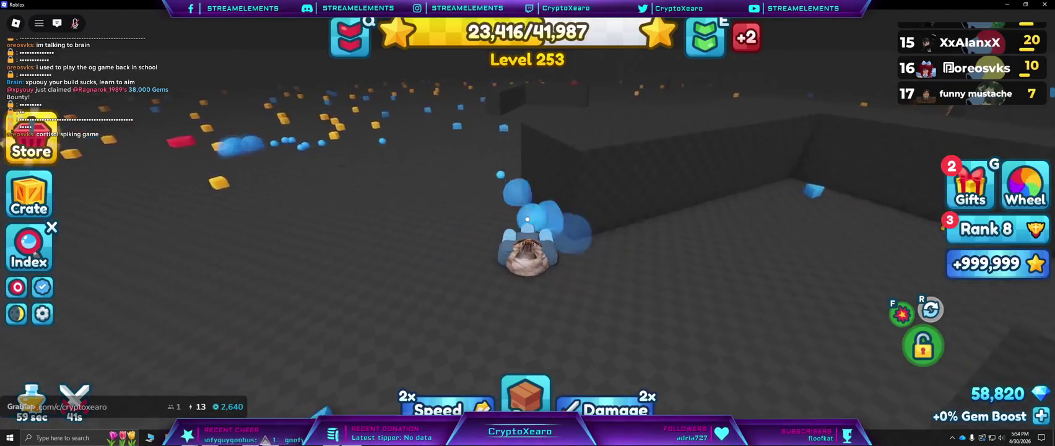
pyautogui.press('w')
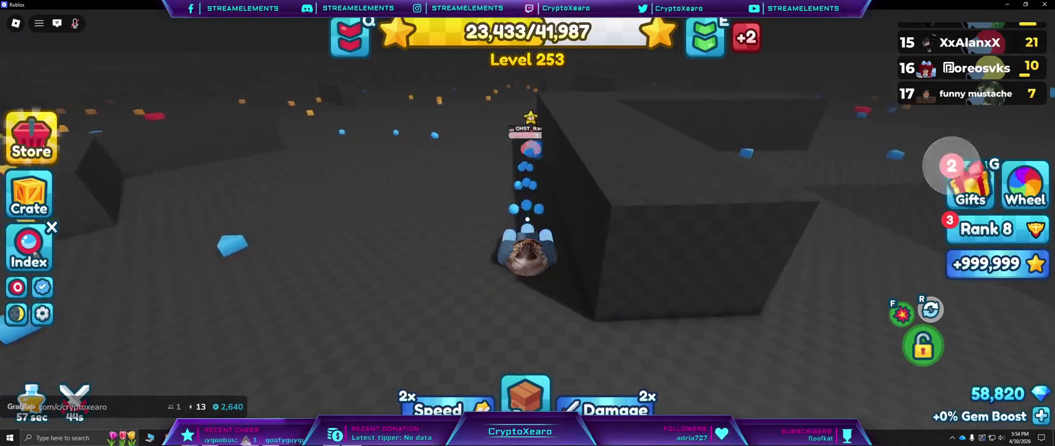
pyautogui.press('w')
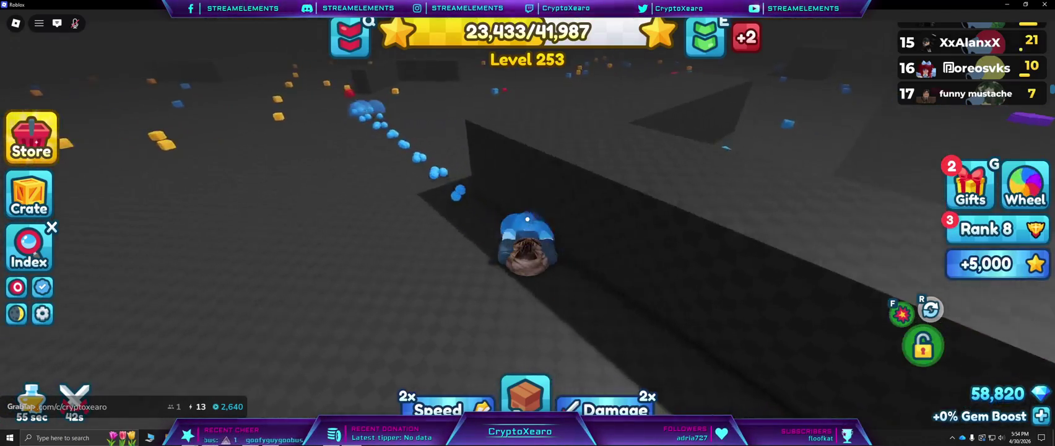
# Collect orbs on the open floor with the camera zoomed in, then open the in-game menu.
pyautogui.press('w')
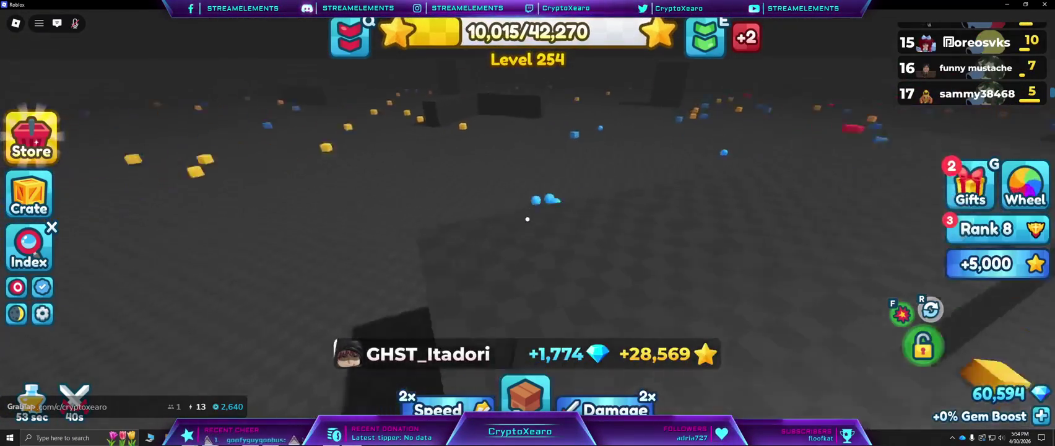
pyautogui.press('w')
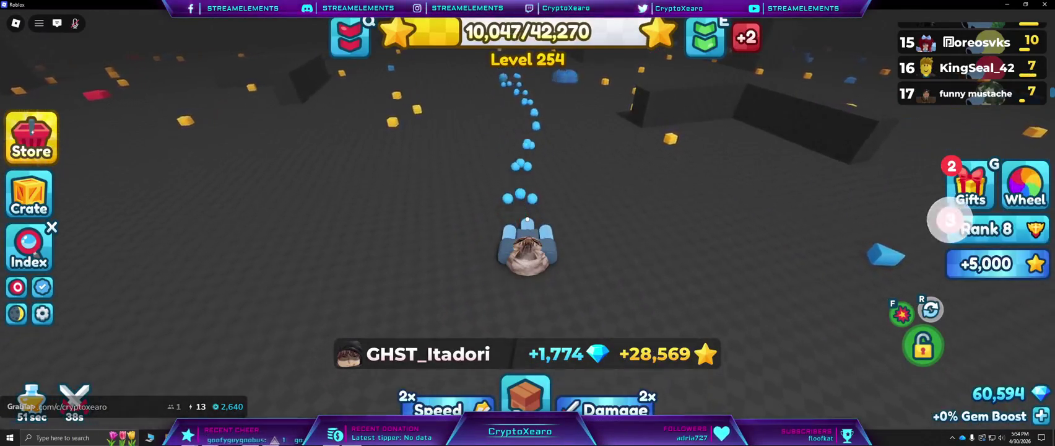
pyautogui.press('w')
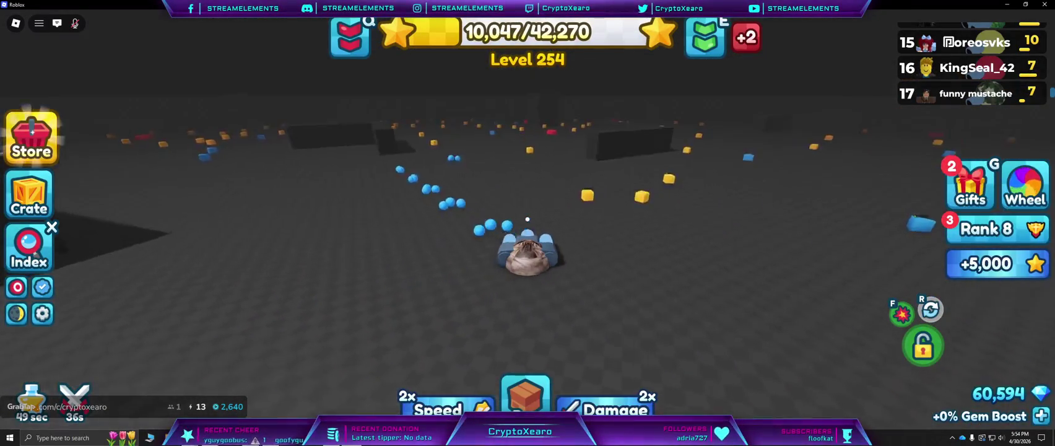
pyautogui.scroll(3, 953, 94)
pyautogui.scroll(3, 952, 94)
pyautogui.press('w')
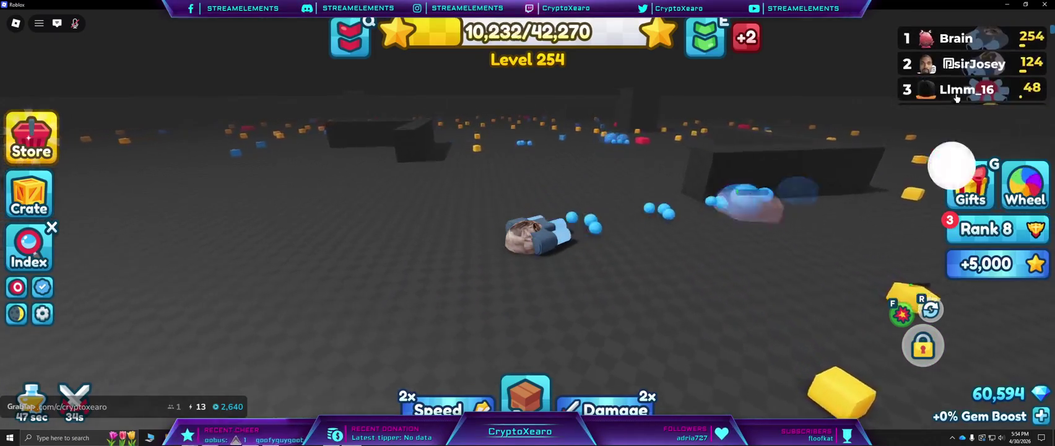
pyautogui.press('w')
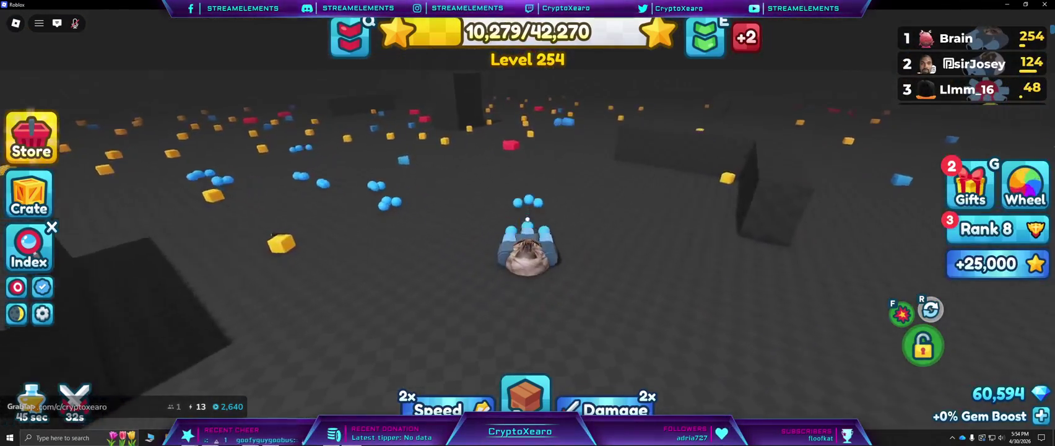
pyautogui.press('Escape')
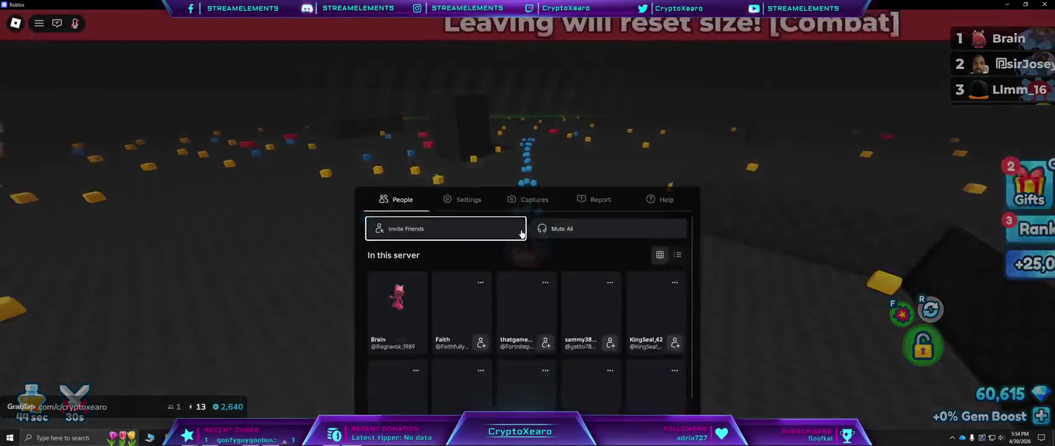
# Leave the Tank Game session and go to the app's More page.
pyautogui.click(459, 354)
pyautogui.click(483, 196)
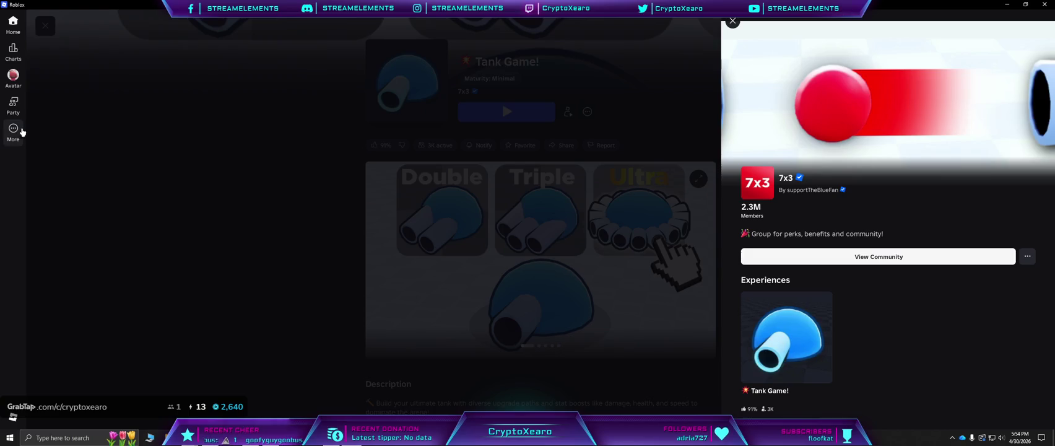
pyautogui.click(17, 134)
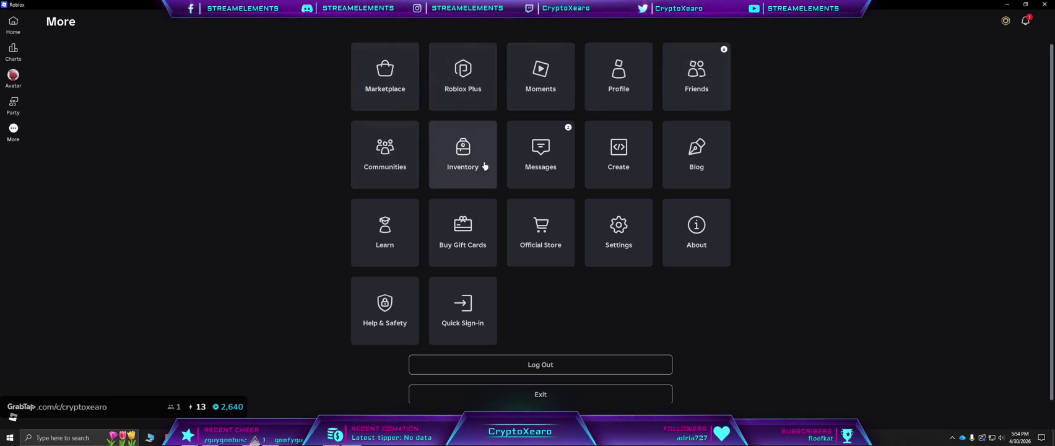
pyautogui.click(622, 170)
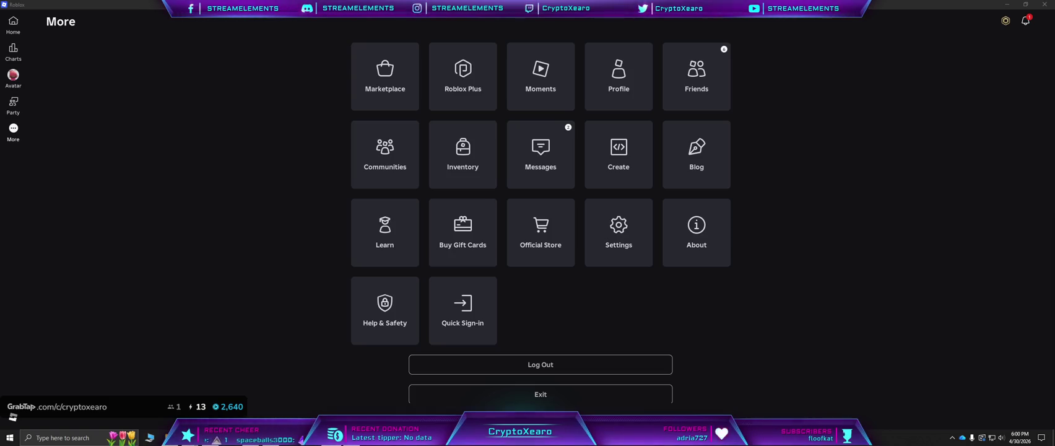
# Open the Messages tile on the More page.
pyautogui.click(560, 153)
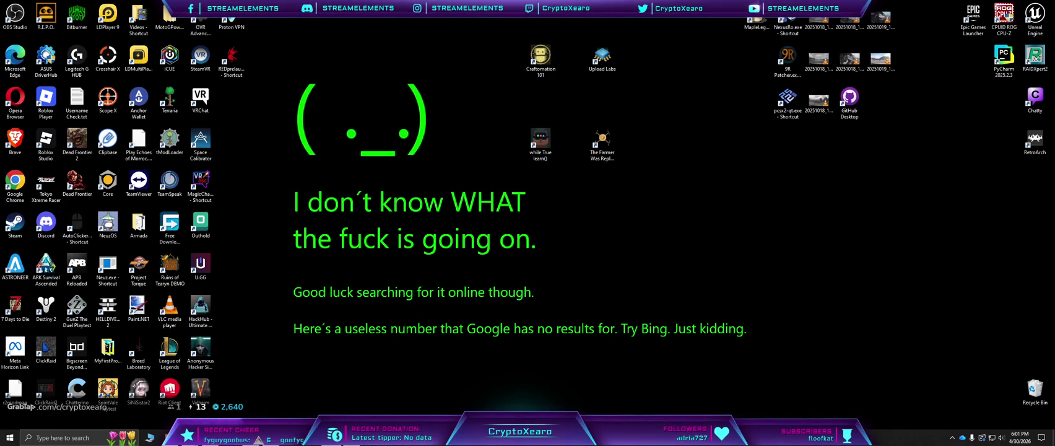
# Launch Roblox Studio and view the Home page's recent experiences, including Goblin Brain Studios.
pyautogui.doubleClick(56, 145)
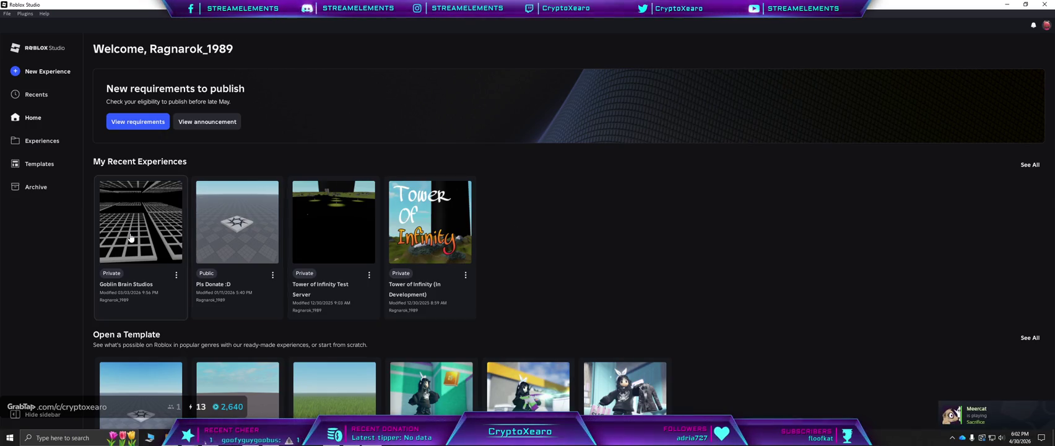
pyautogui.scroll(-3, 149, 229)
pyautogui.scroll(3, 142, 243)
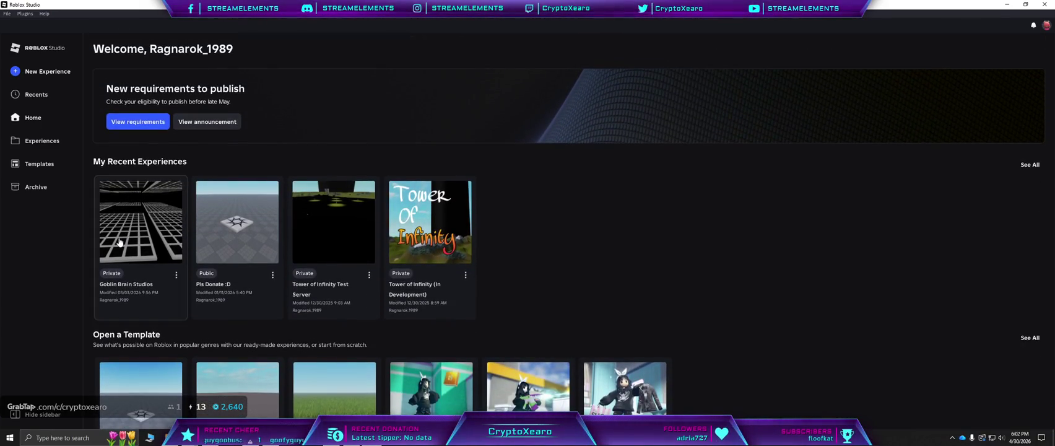
# Open Goblin Brain Studios, expand StarterPlayer > StarterPlayerScripts > Ui, and open the Controls script.
pyautogui.click(120, 242)
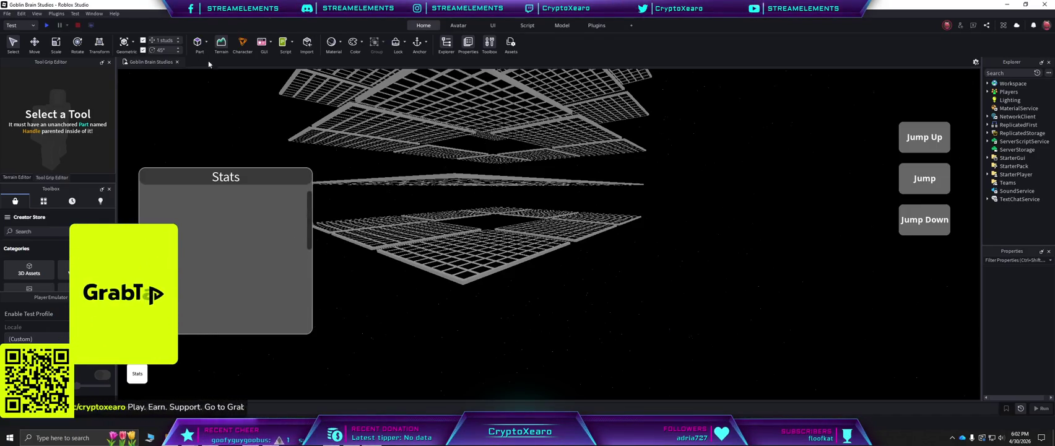
pyautogui.moveTo(980, 92); pyautogui.dragTo(923, 105)
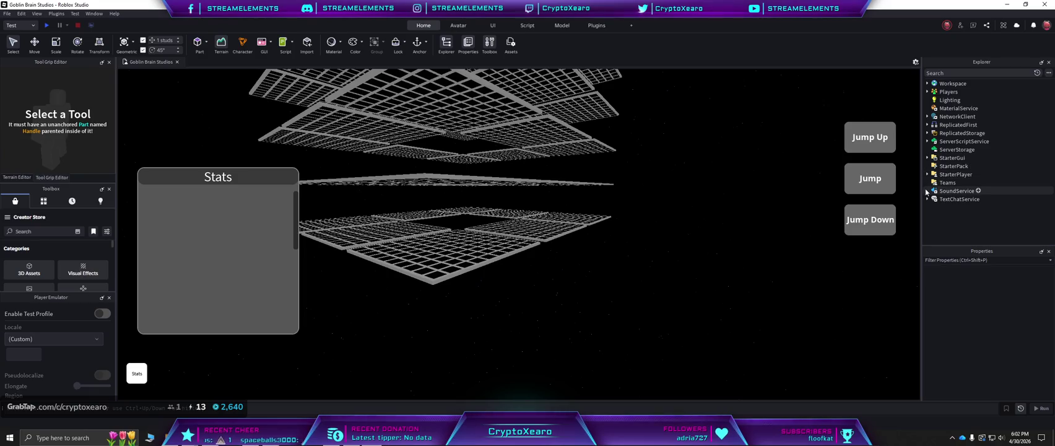
pyautogui.click(927, 175)
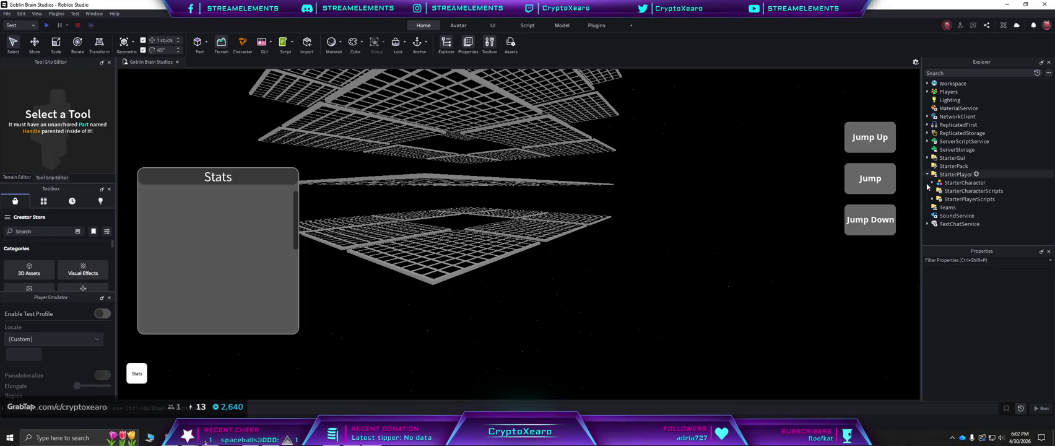
pyautogui.click(932, 183)
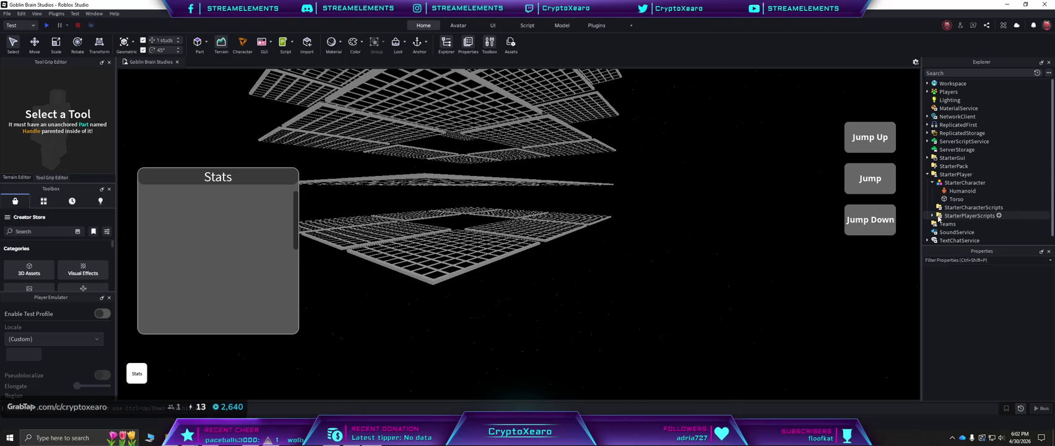
pyautogui.click(932, 215)
pyautogui.scroll(-2, 934, 221)
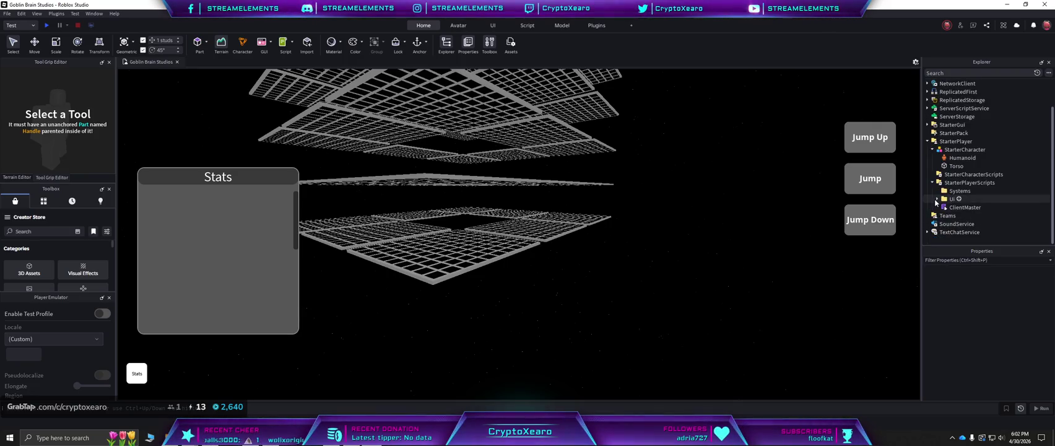
pyautogui.click(937, 199)
pyautogui.doubleClick(957, 207)
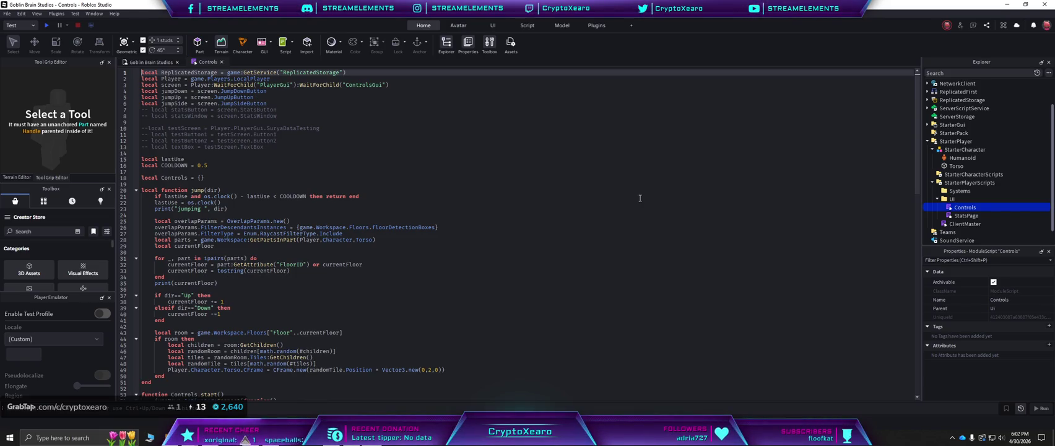
# Scroll through the Controls script to read its start and jump function code.
pyautogui.scroll(-2, 641, 198)
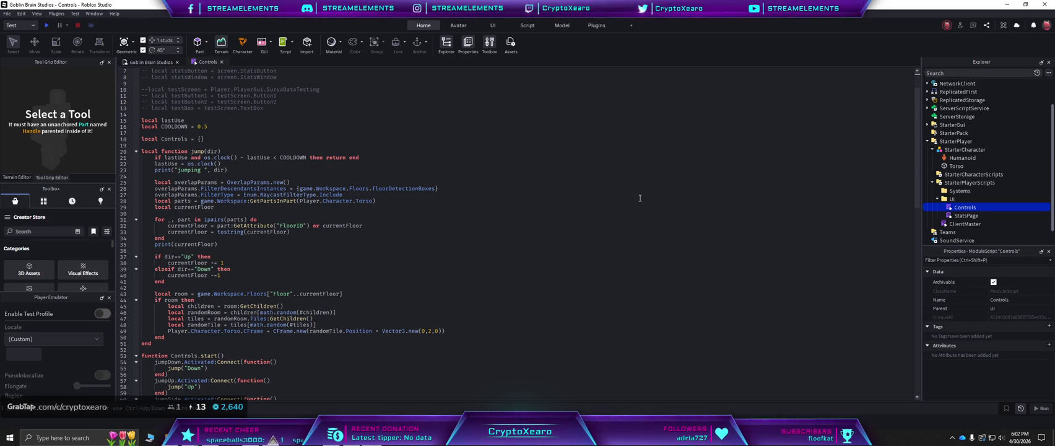
pyautogui.scroll(-2, 640, 198)
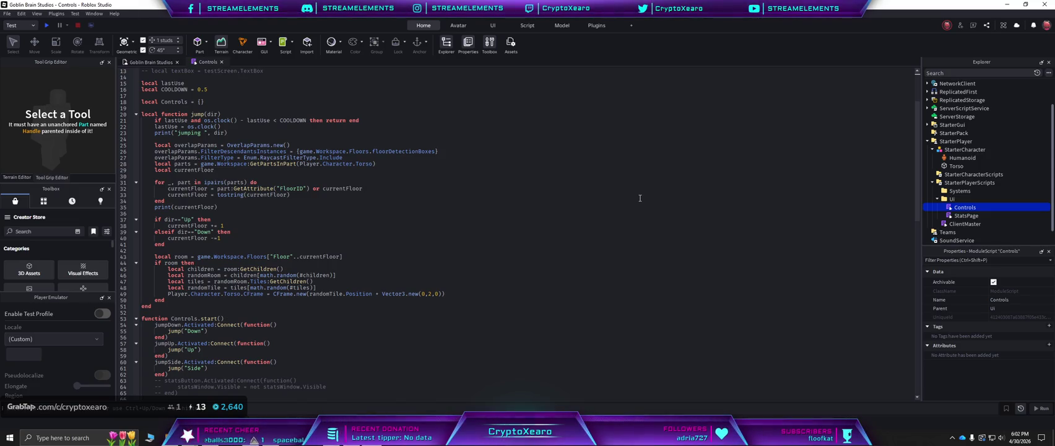
pyautogui.scroll(-4, 640, 198)
pyautogui.scroll(-8, 641, 198)
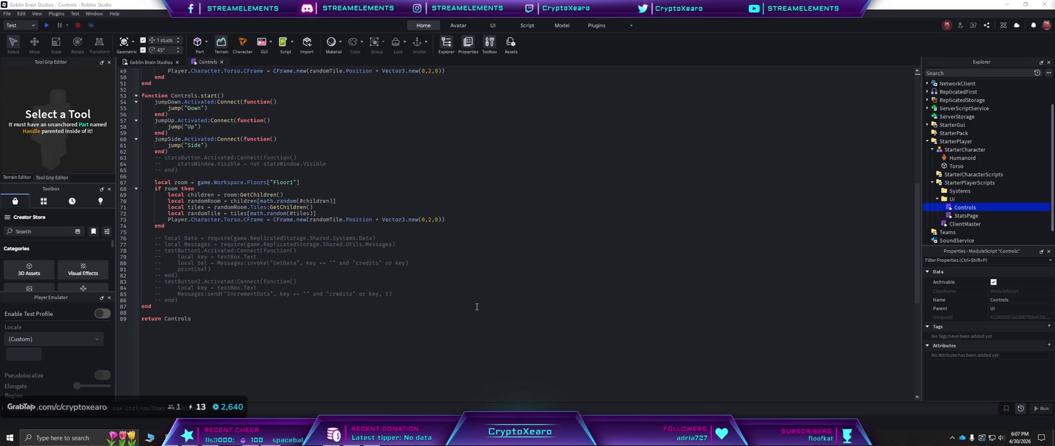
pyautogui.scroll(16, 477, 307)
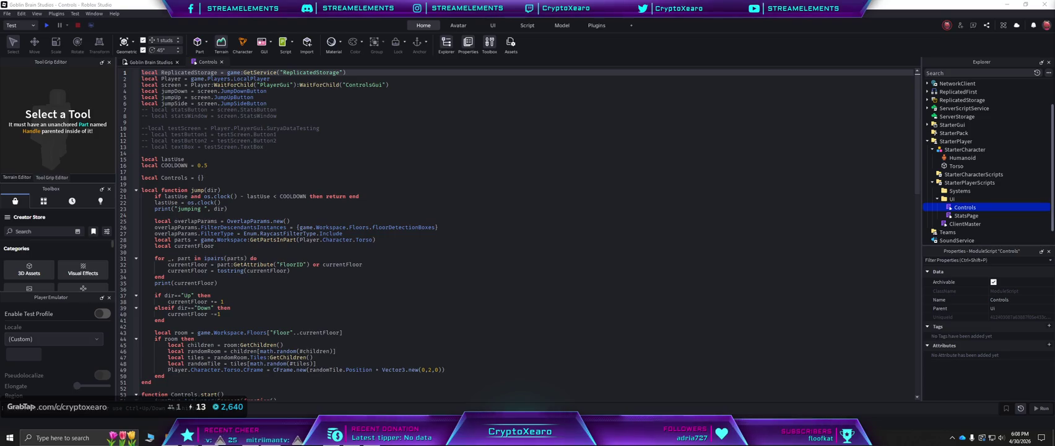
# Open the ClientMaster script from the Explorer.
pyautogui.doubleClick(965, 224)
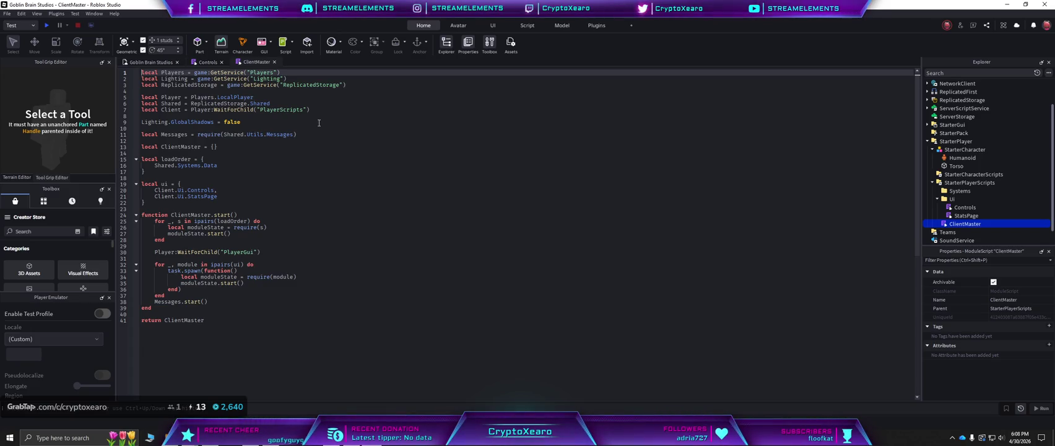
# Close the ClientMaster and Controls script tabs to return to the place view.
pyautogui.click(274, 62)
pyautogui.click(222, 62)
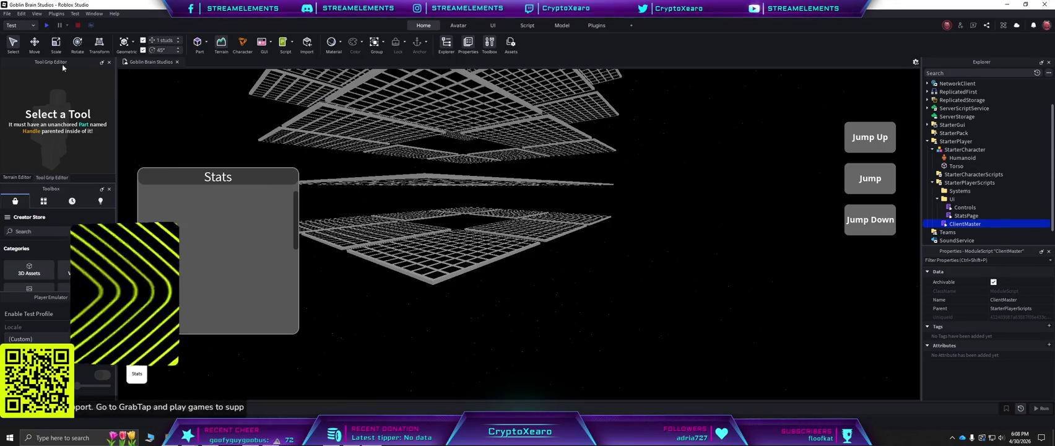
# Start a playtest, jump the blue cube a few times, then drop it one grid layer.
pyautogui.click(46, 26)
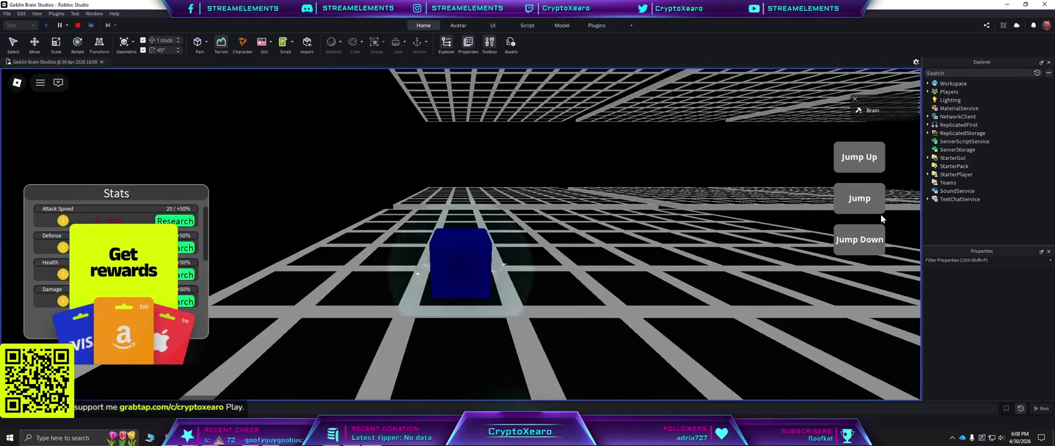
pyautogui.click(861, 198)
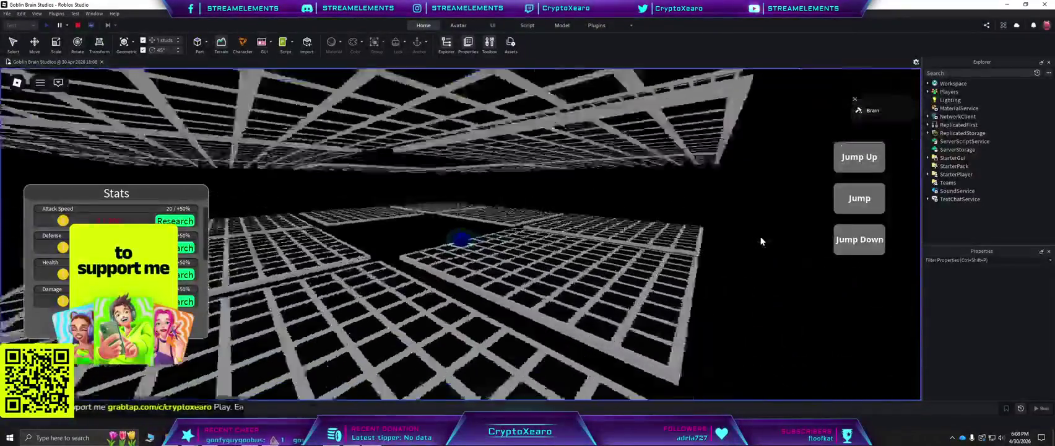
pyautogui.click(860, 198)
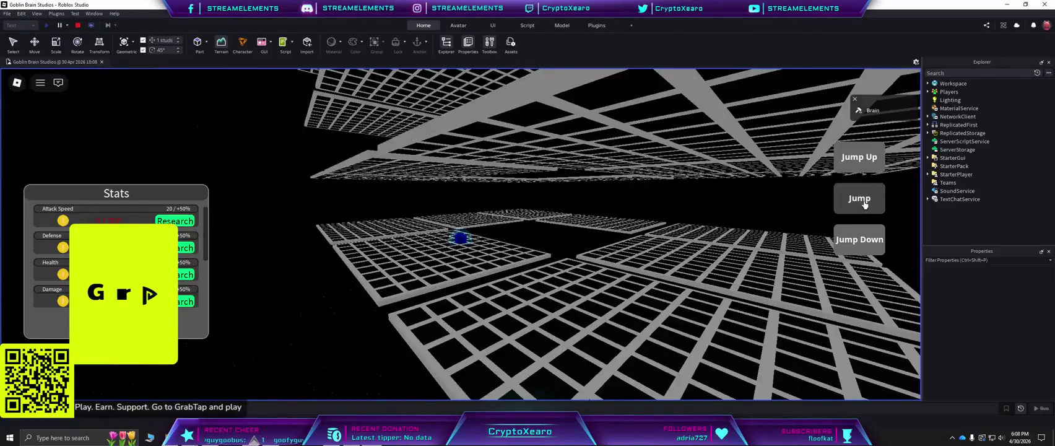
pyautogui.click(858, 169)
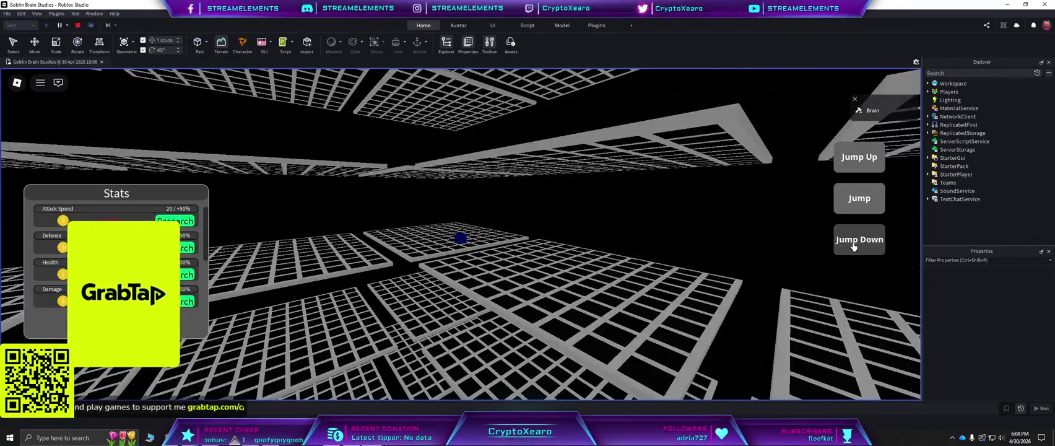
pyautogui.click(853, 247)
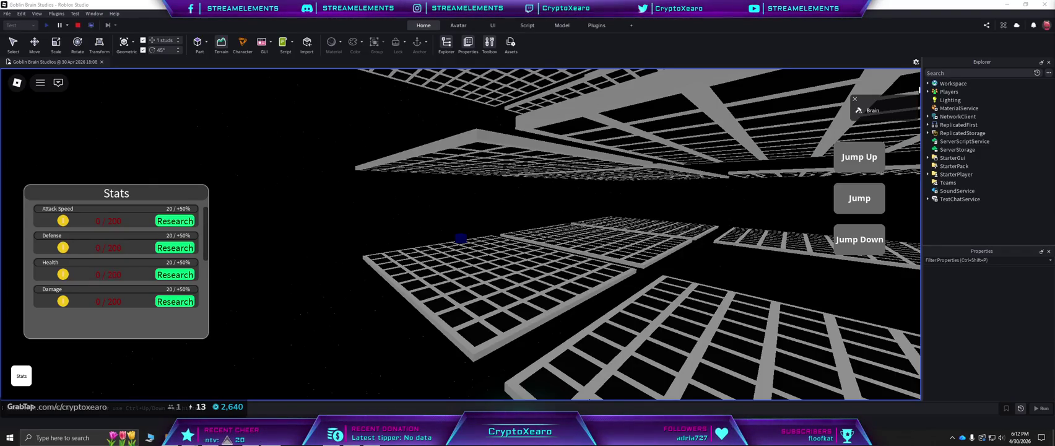
# Toggle the Stats panel several times, leave it closed, and rotate the camera left.
pyautogui.click(22, 379)
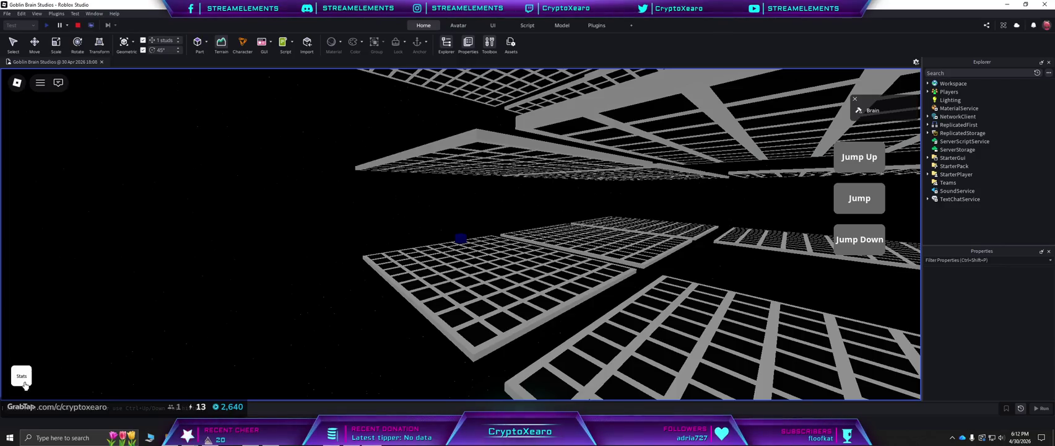
pyautogui.click(23, 381)
pyautogui.click(23, 384)
pyautogui.click(24, 384)
pyautogui.click(23, 384)
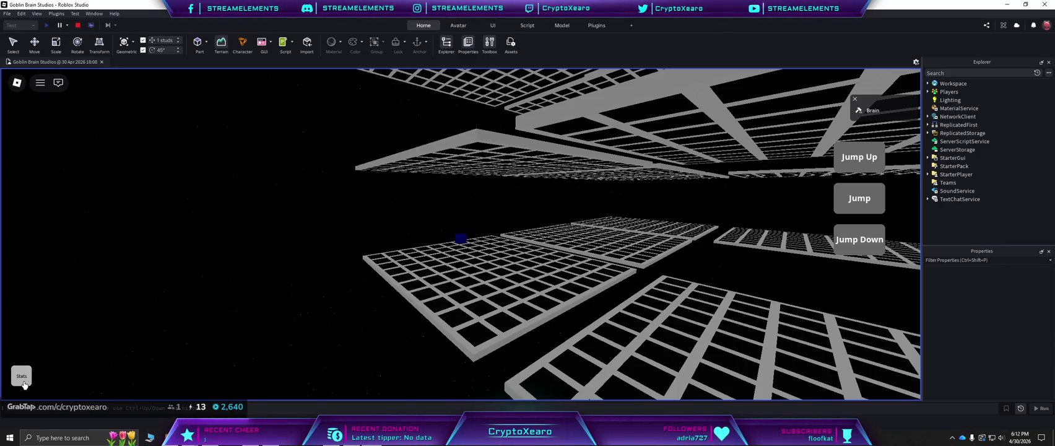
pyautogui.press('Left')
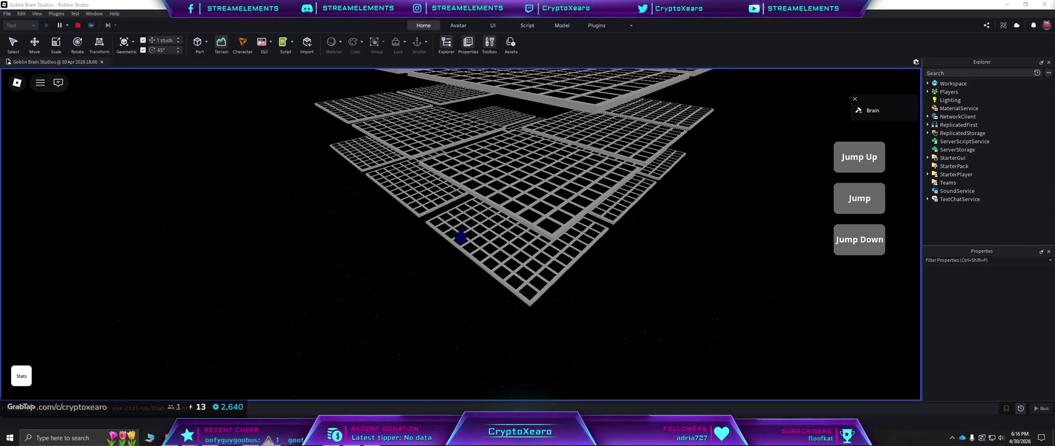
# Make the blue cube jump four times with the Jump button.
pyautogui.scroll(6, 546, 225)
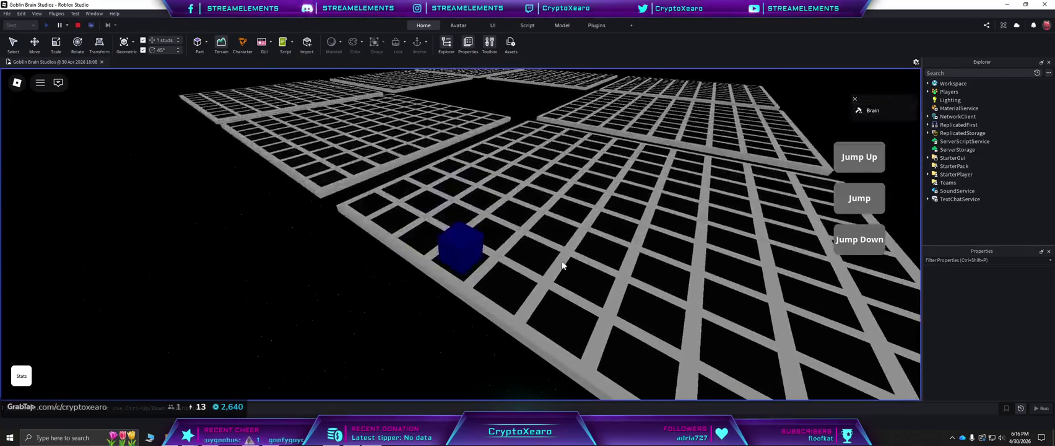
pyautogui.click(861, 198)
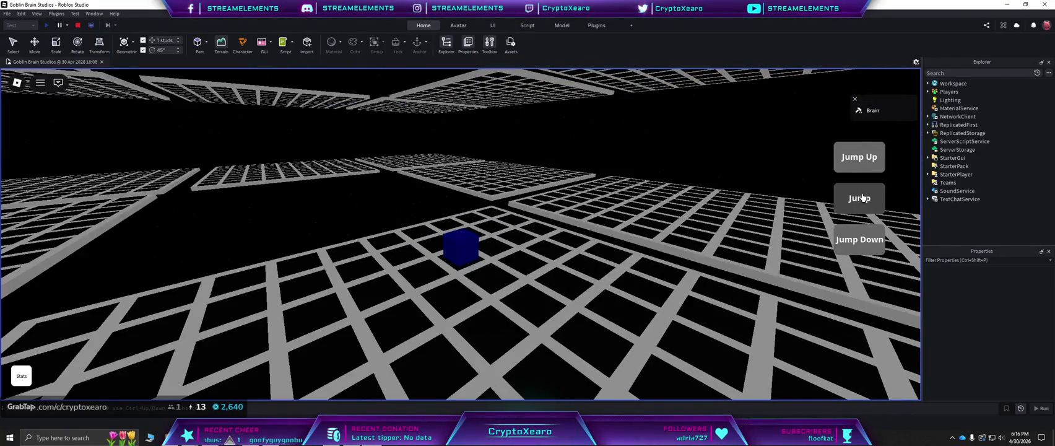
pyautogui.click(862, 198)
pyautogui.click(862, 197)
pyautogui.click(862, 198)
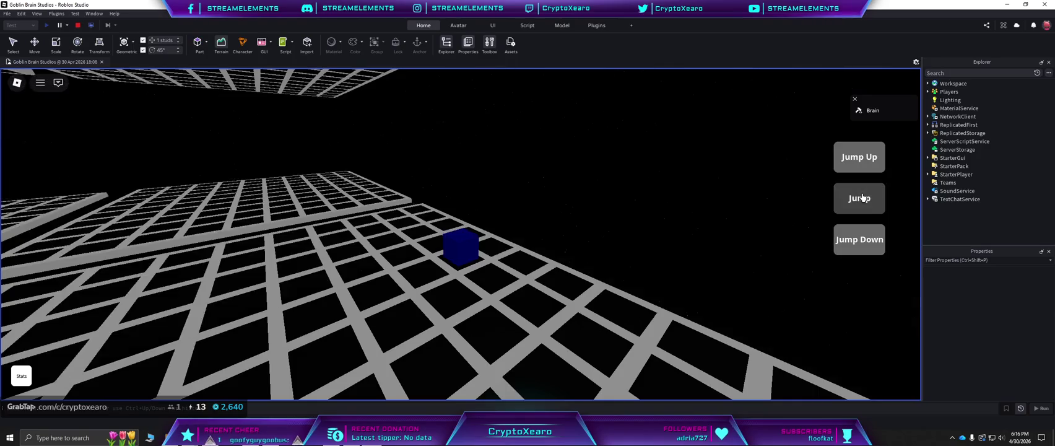
# Climb the cube up the stacked grid layers with repeated Jump Up presses.
pyautogui.click(868, 157)
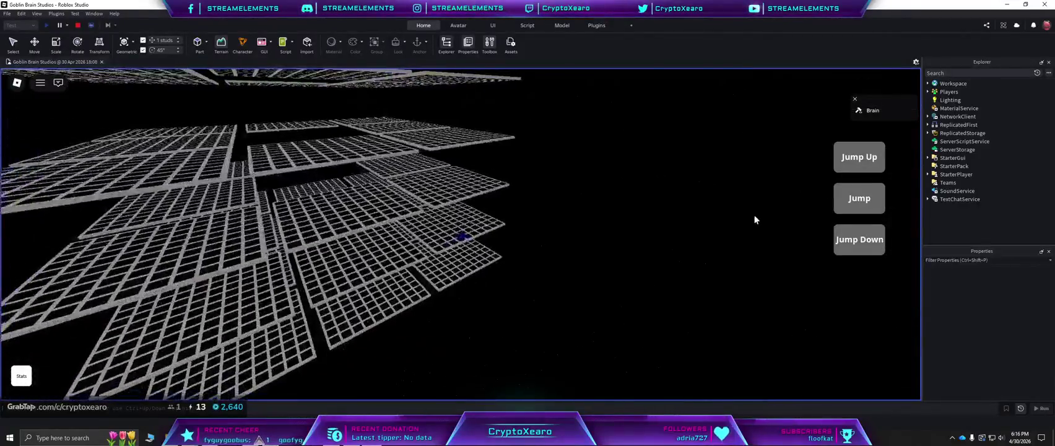
pyautogui.click(876, 163)
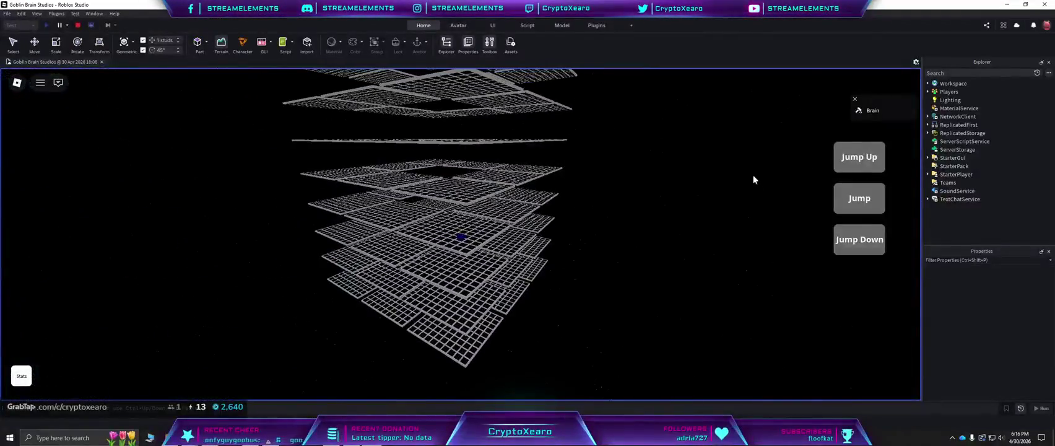
pyautogui.click(872, 161)
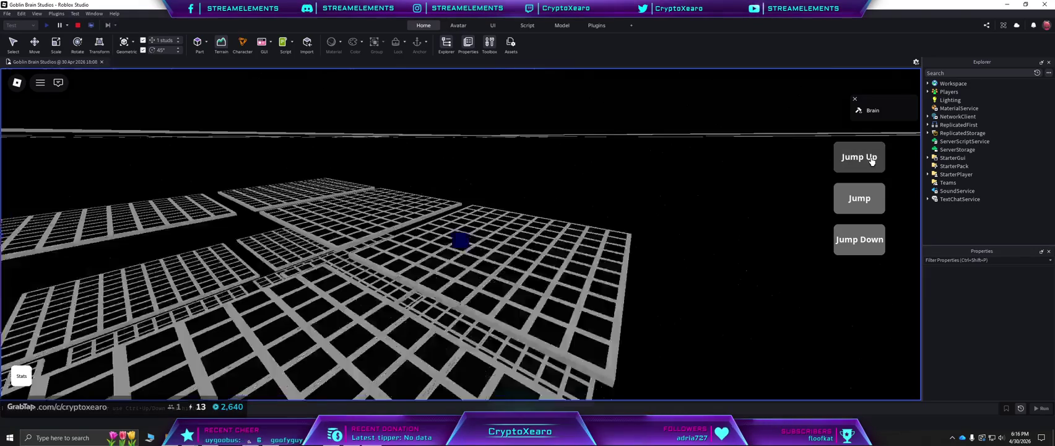
pyautogui.click(871, 161)
pyautogui.click(872, 160)
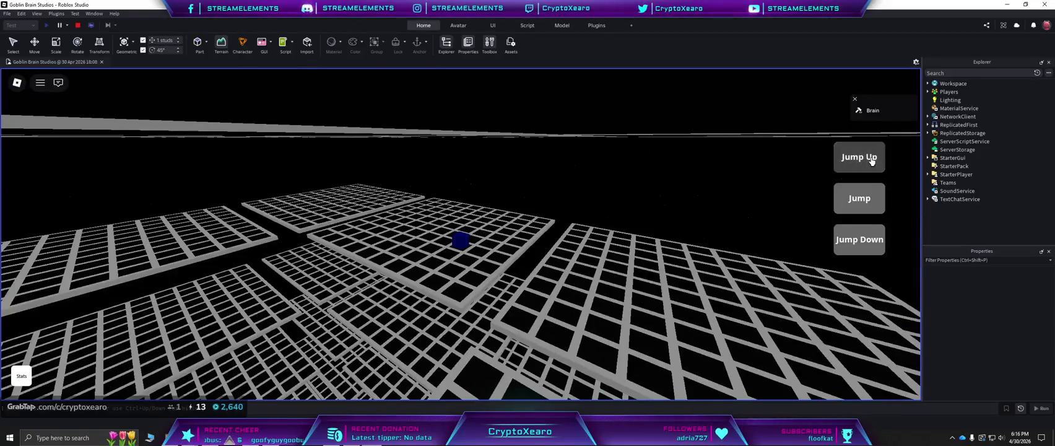
pyautogui.click(872, 160)
pyautogui.click(842, 162)
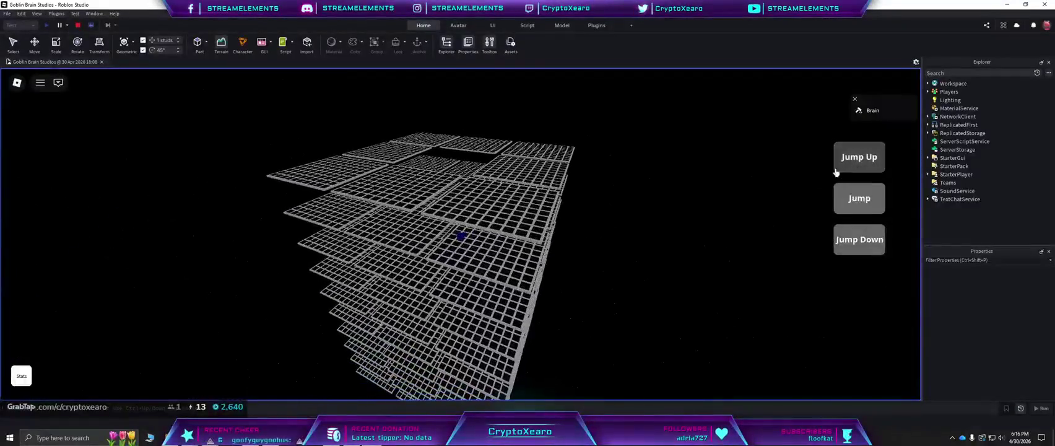
pyautogui.click(853, 155)
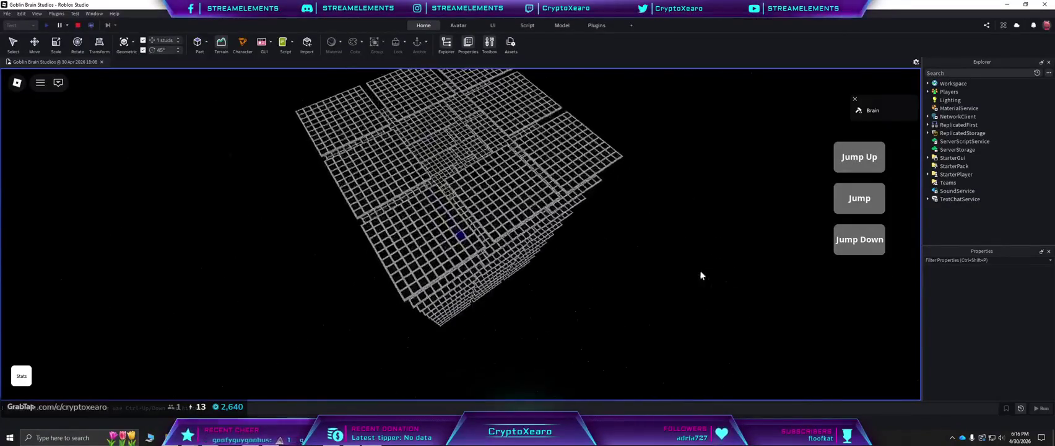
# Drop the cube down four layers with Jump Down, then reopen the Stats panel.
pyautogui.click(858, 245)
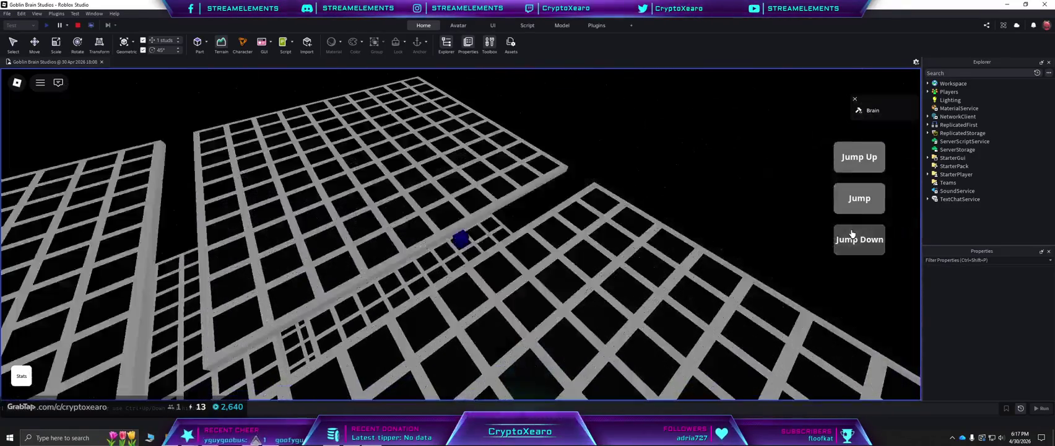
pyautogui.click(860, 243)
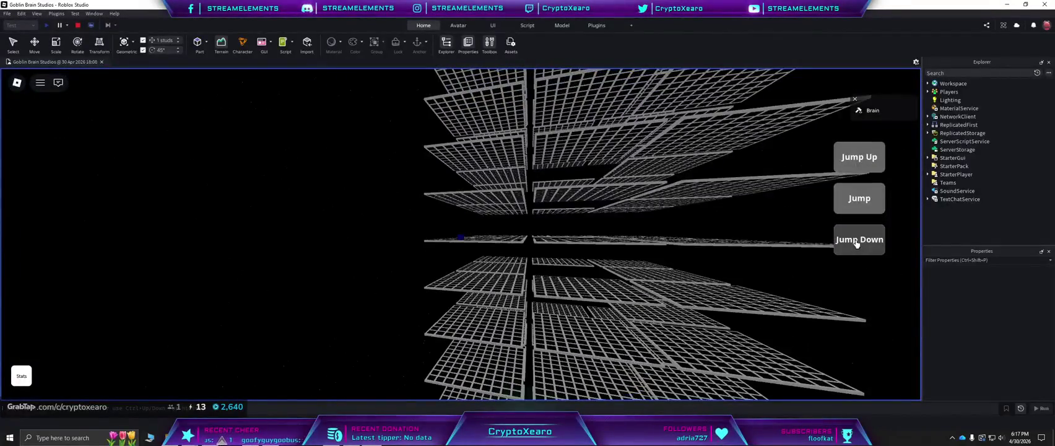
pyautogui.click(855, 253)
pyautogui.click(854, 253)
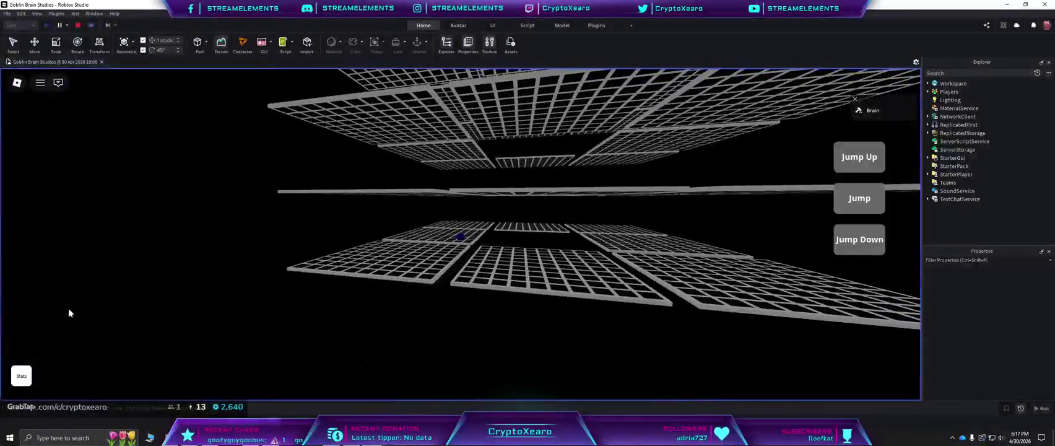
pyautogui.click(21, 376)
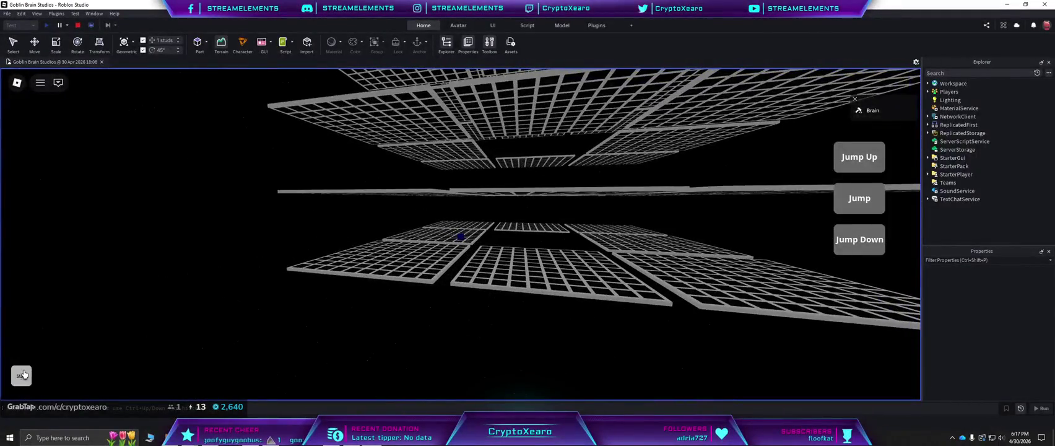